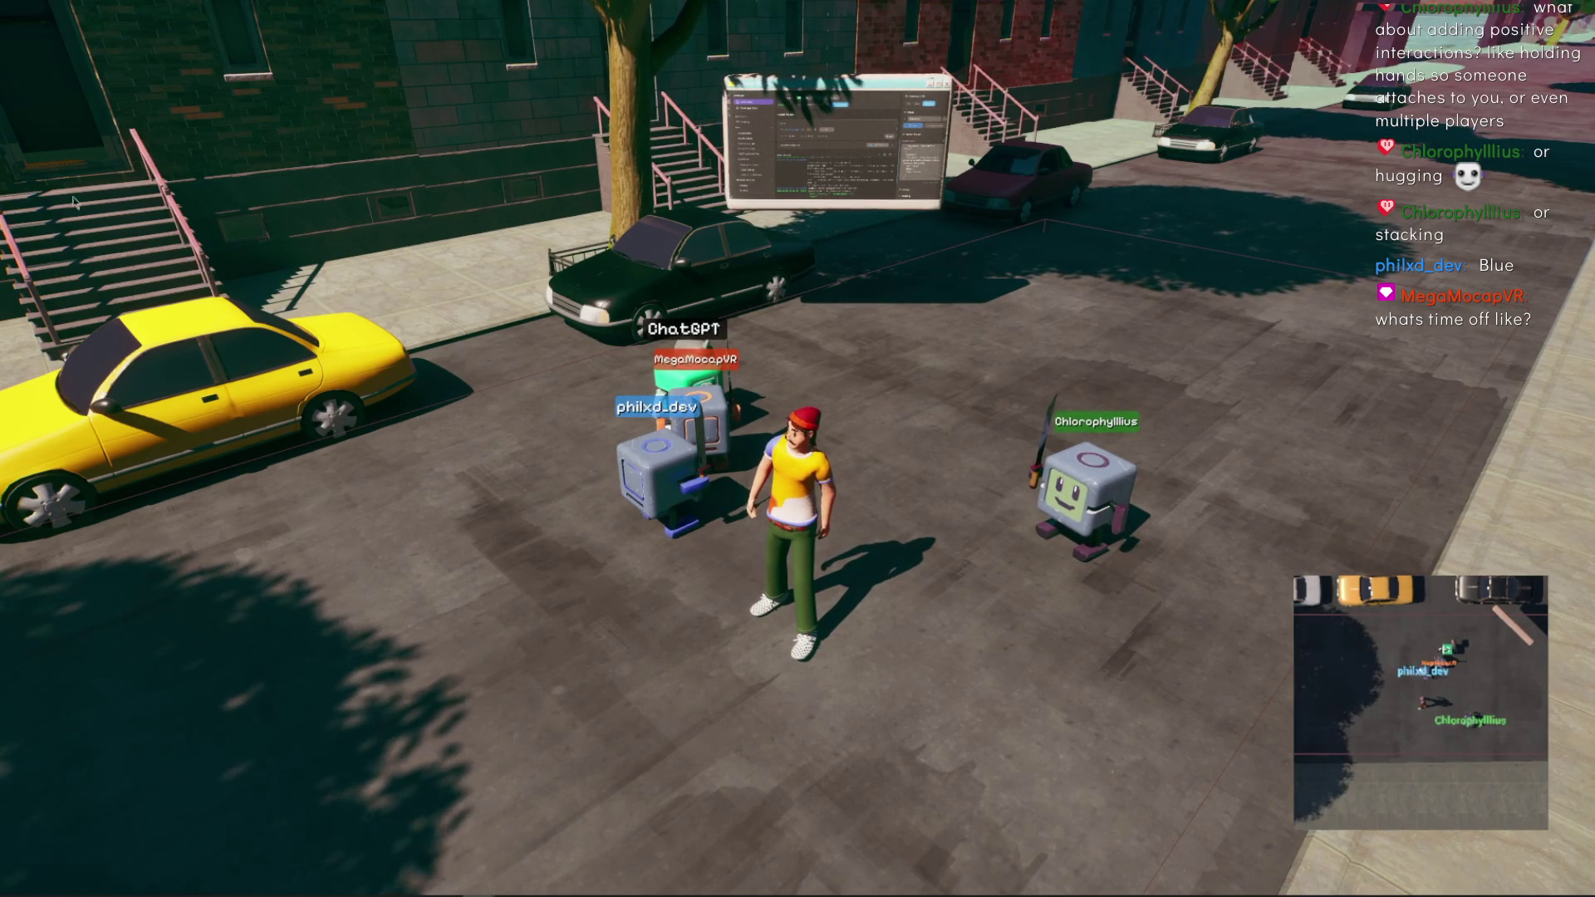
Step: Dock the CameraControl window, refresh its target list, then move it to the left edge
left_click_drag(961, 345, 1303, 243)
left_click(1383, 466)
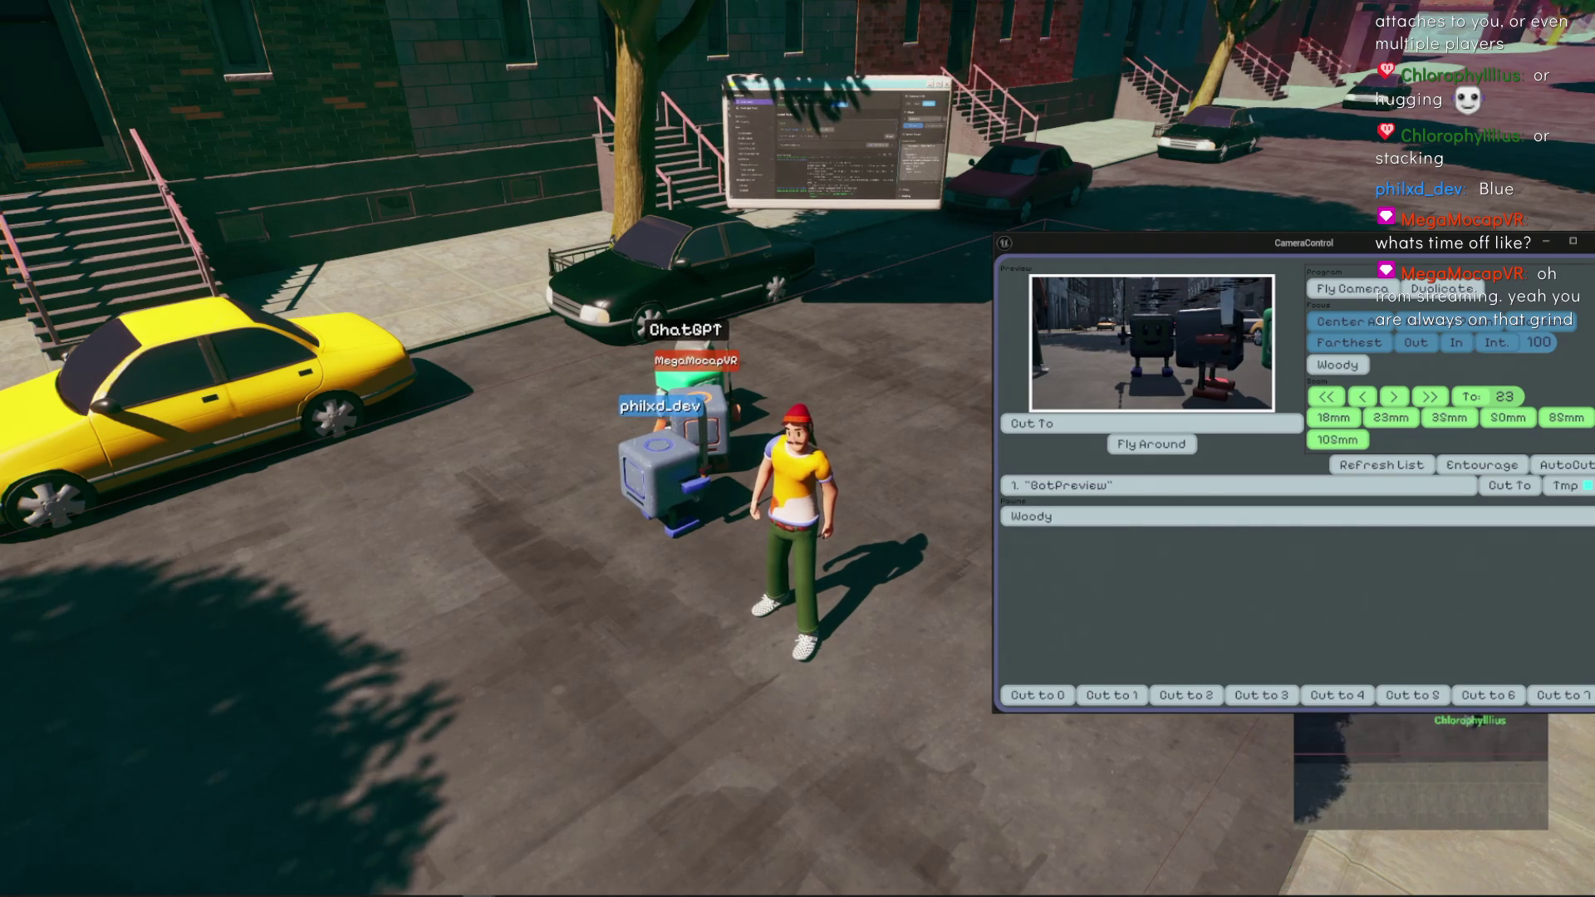
left_click_drag(1177, 249, 0, 300)
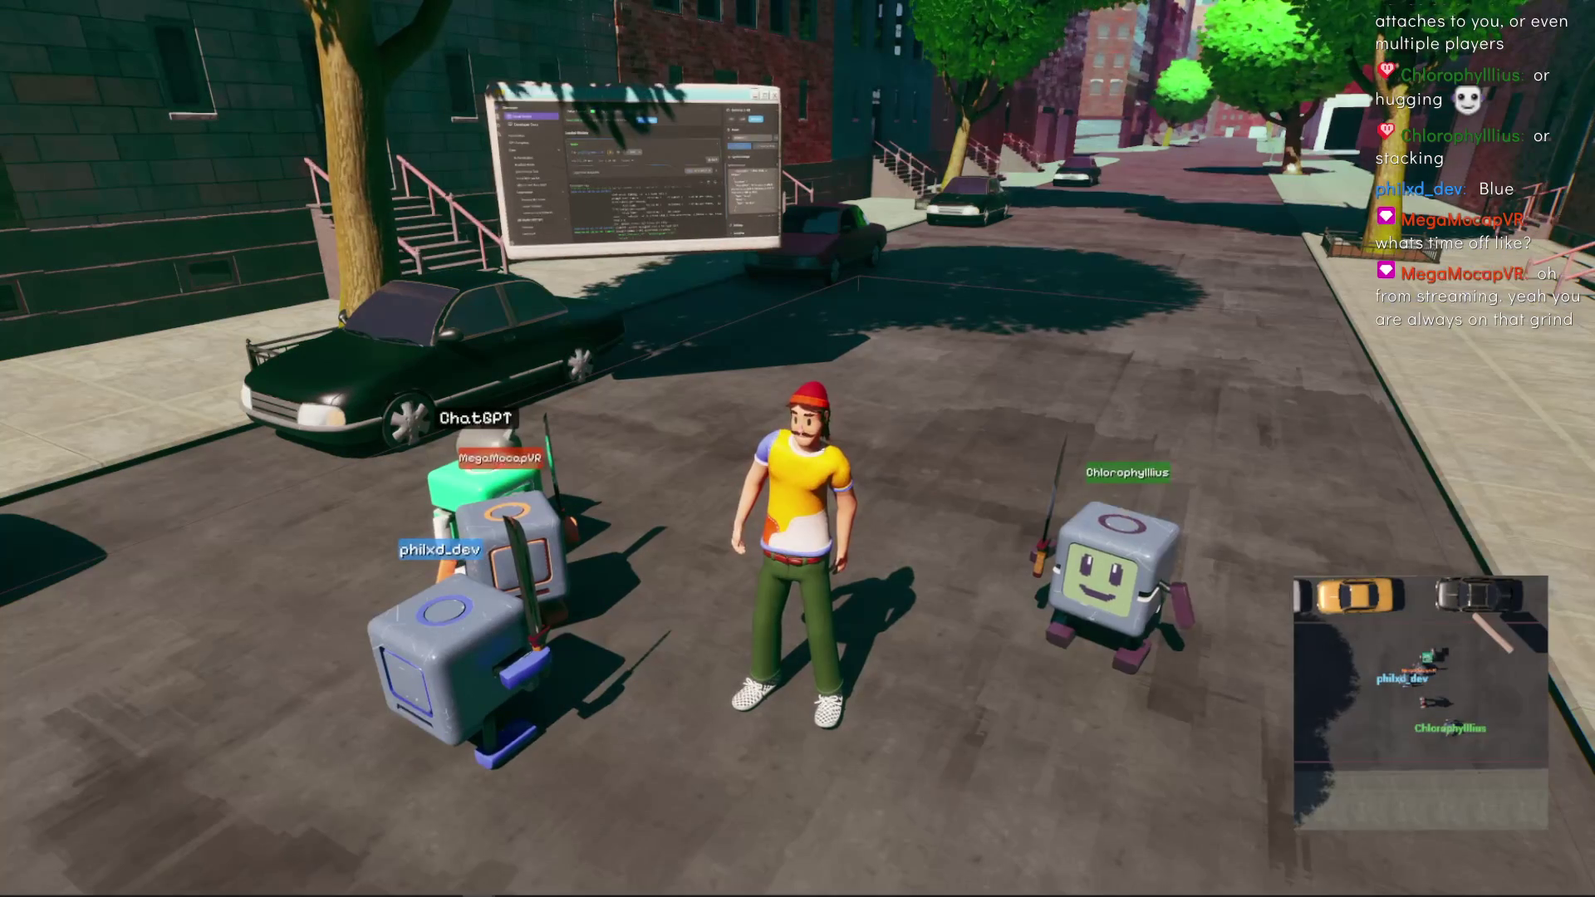
Step: Fire the Sensor from the Settings window, then swing the camera toward the taxi and buildings
key("alt+Tab")
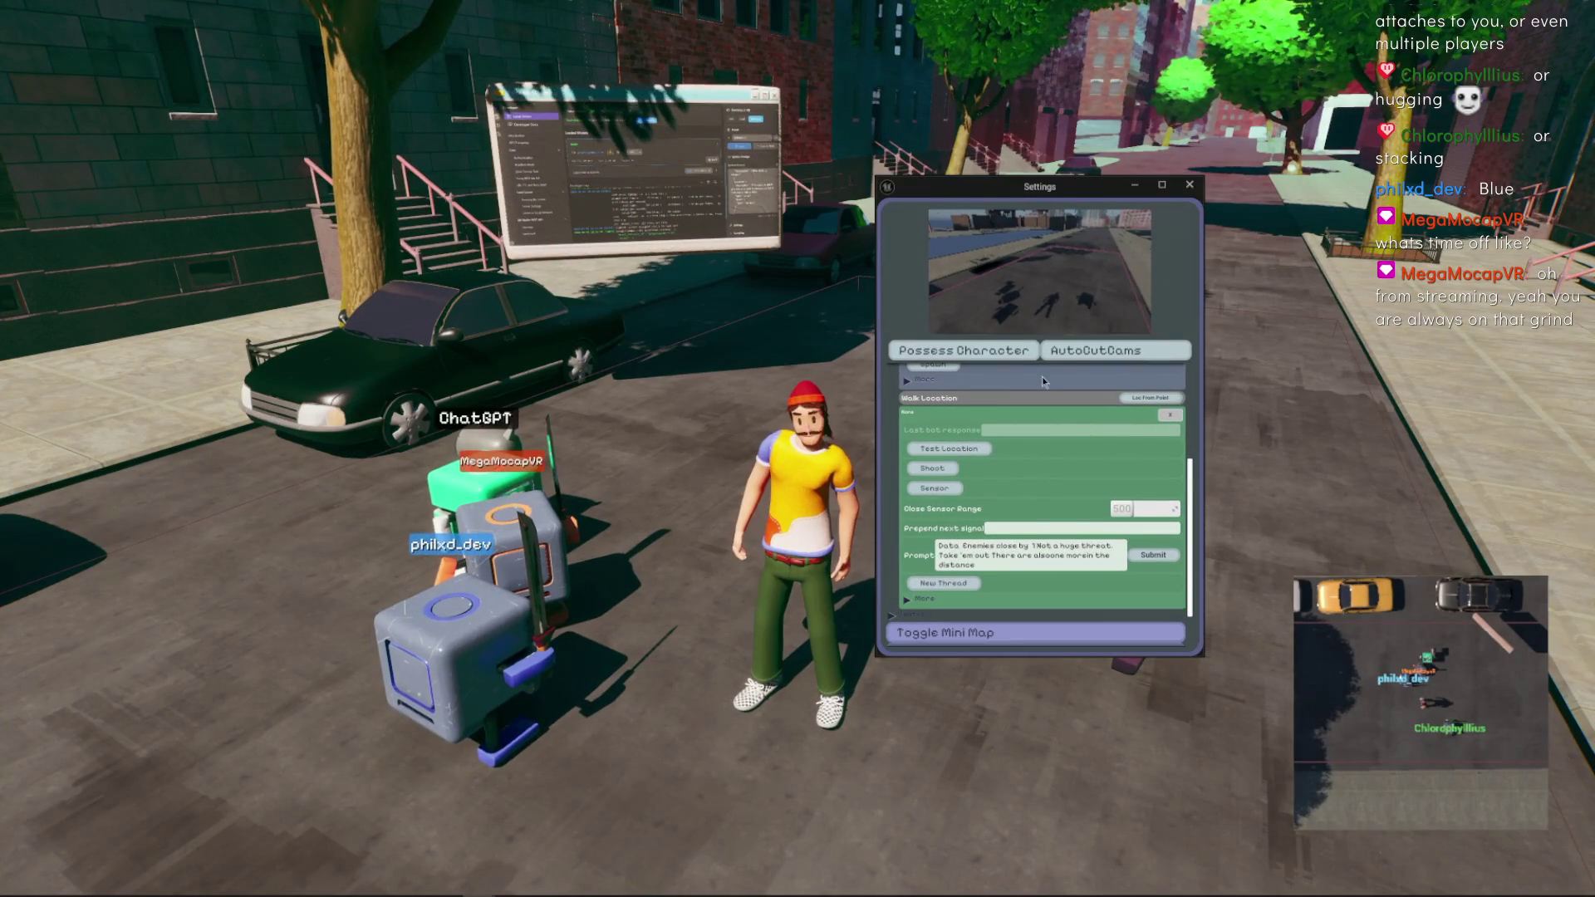
left_click(944, 491)
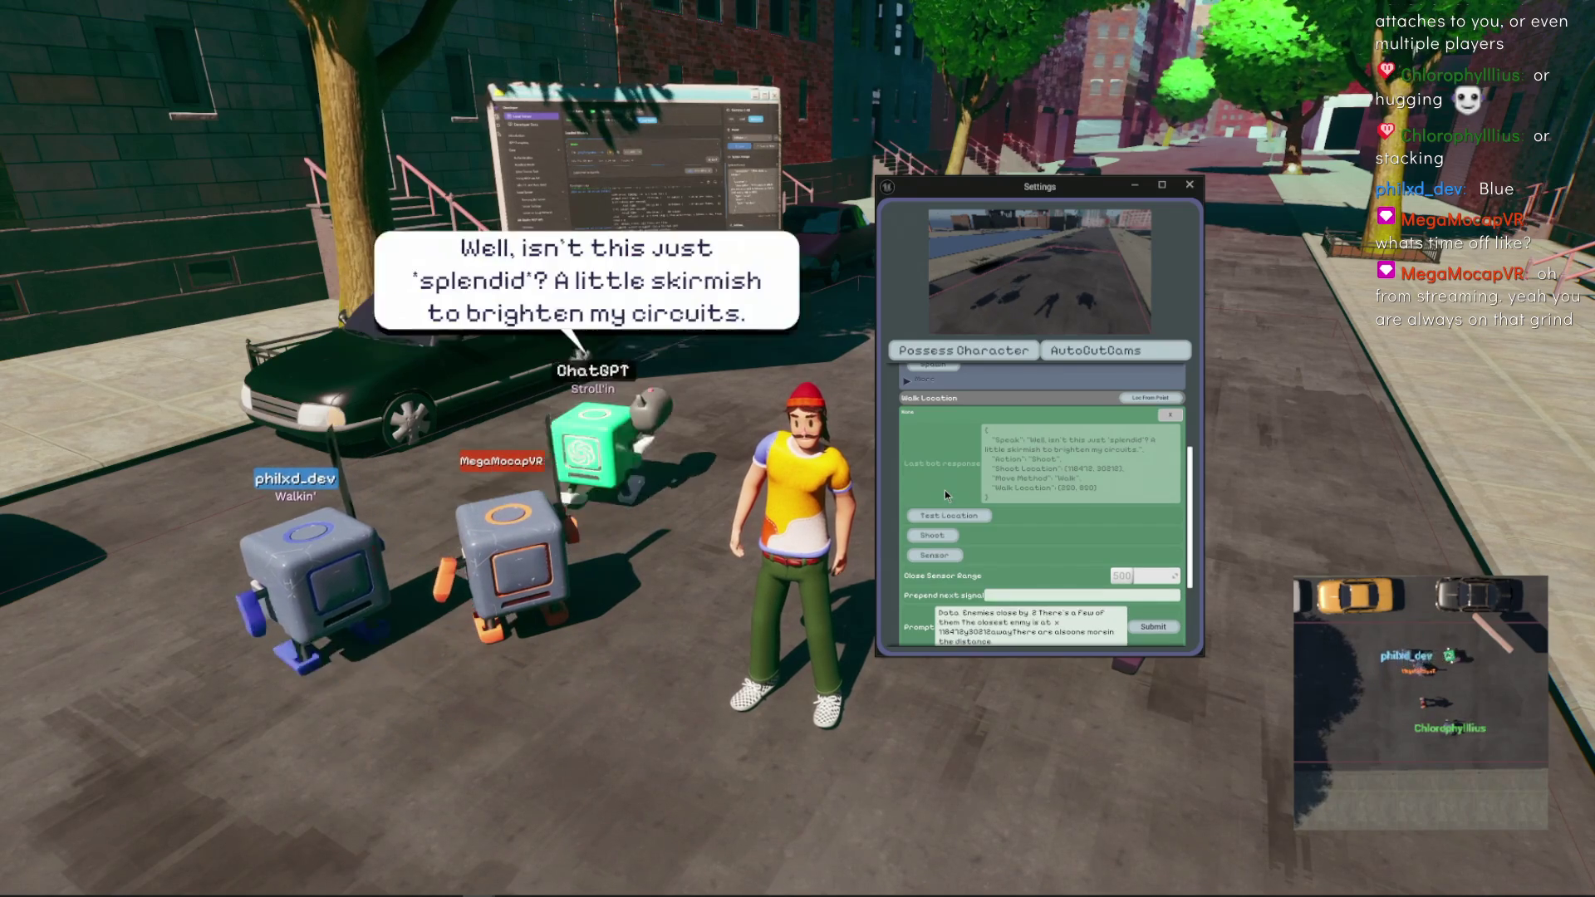
key("alt+Tab")
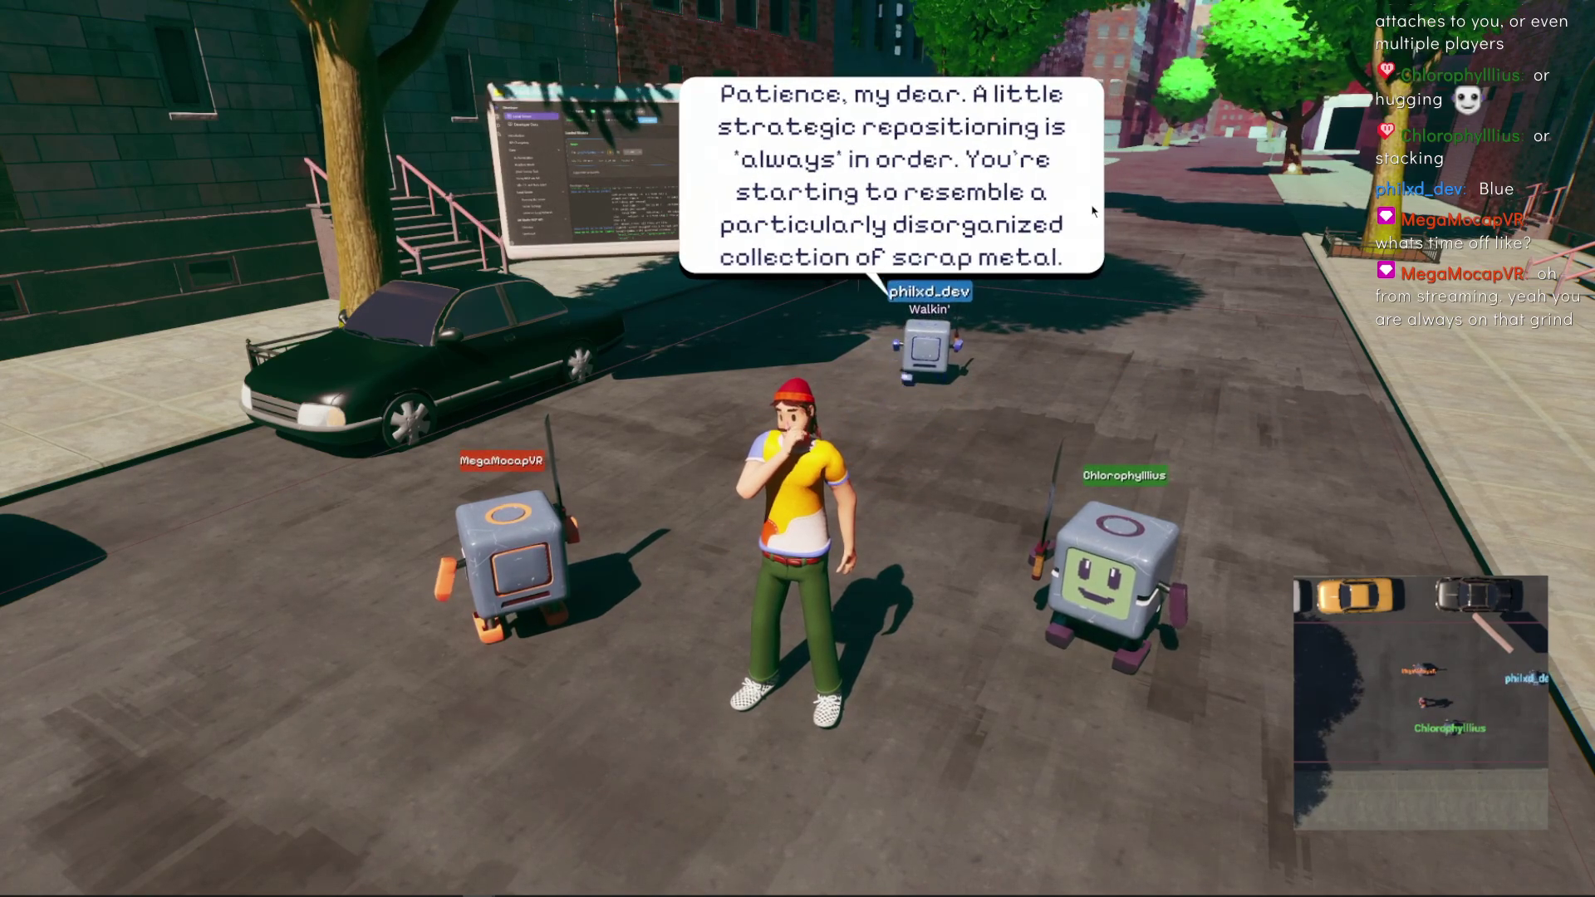
left_click_drag(897, 178, 997, 361)
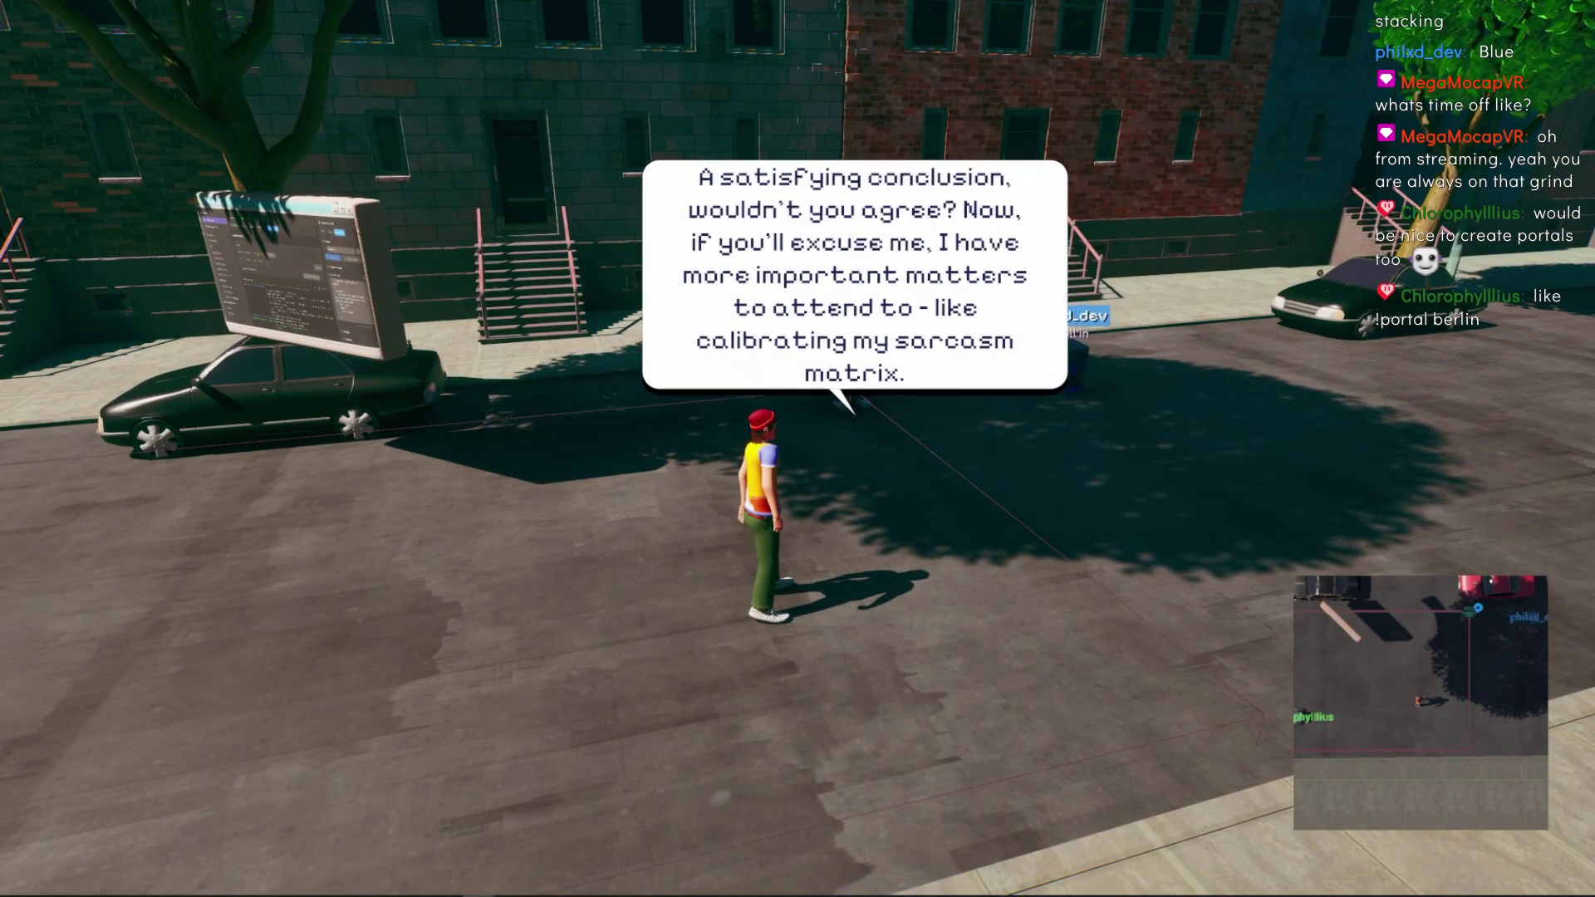
Step: Run the avatar left, toward the buildings, then left toward the parked car near the bots
key("a")
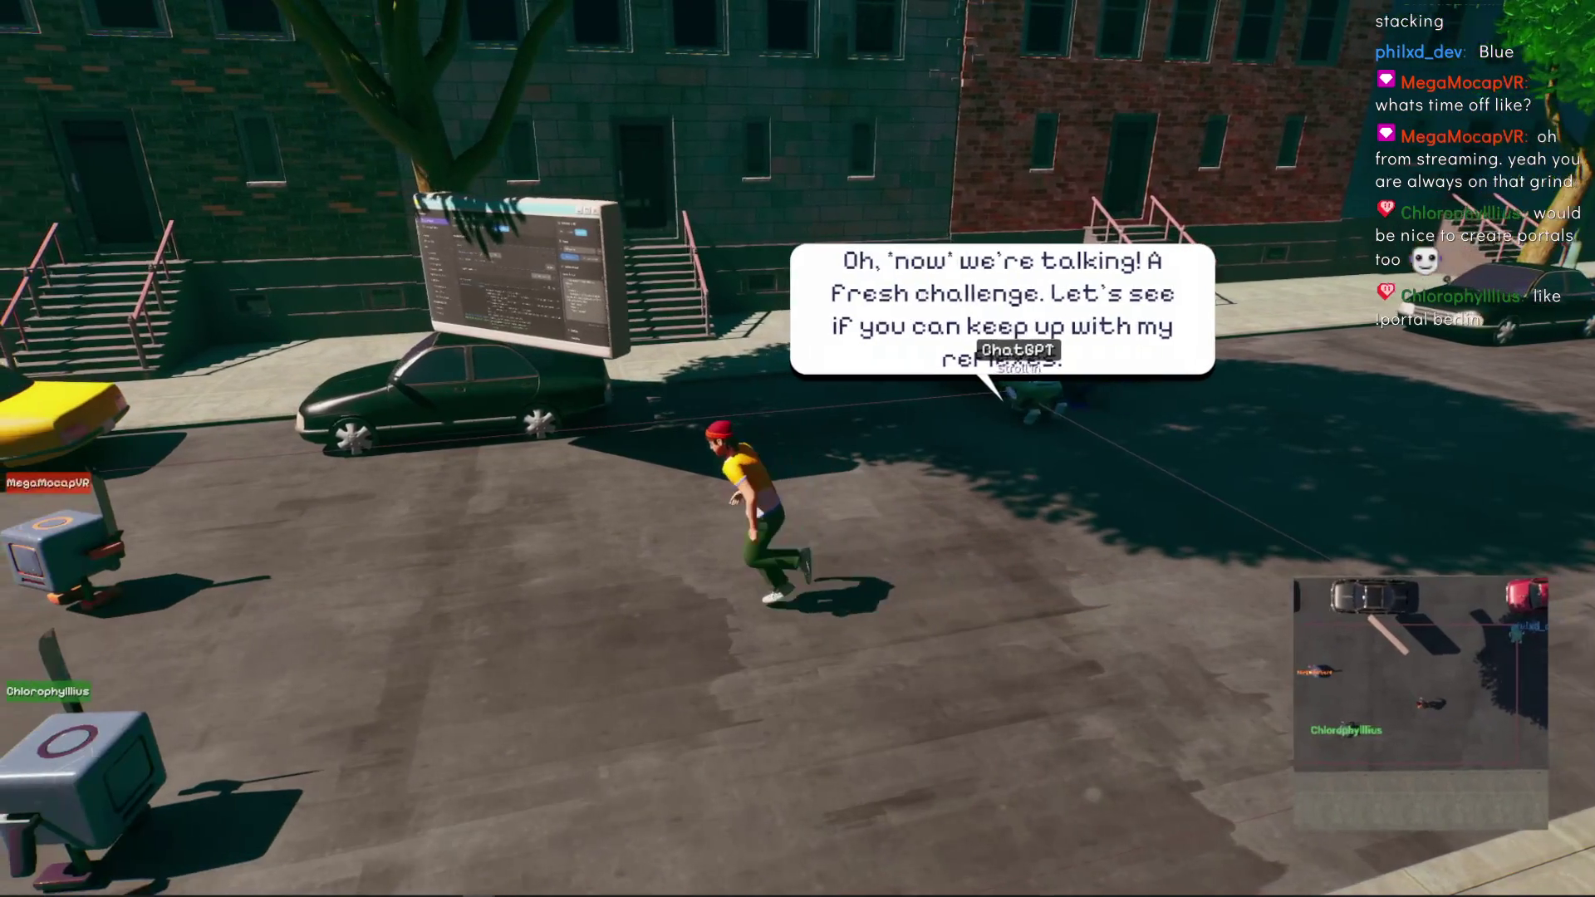
key("w")
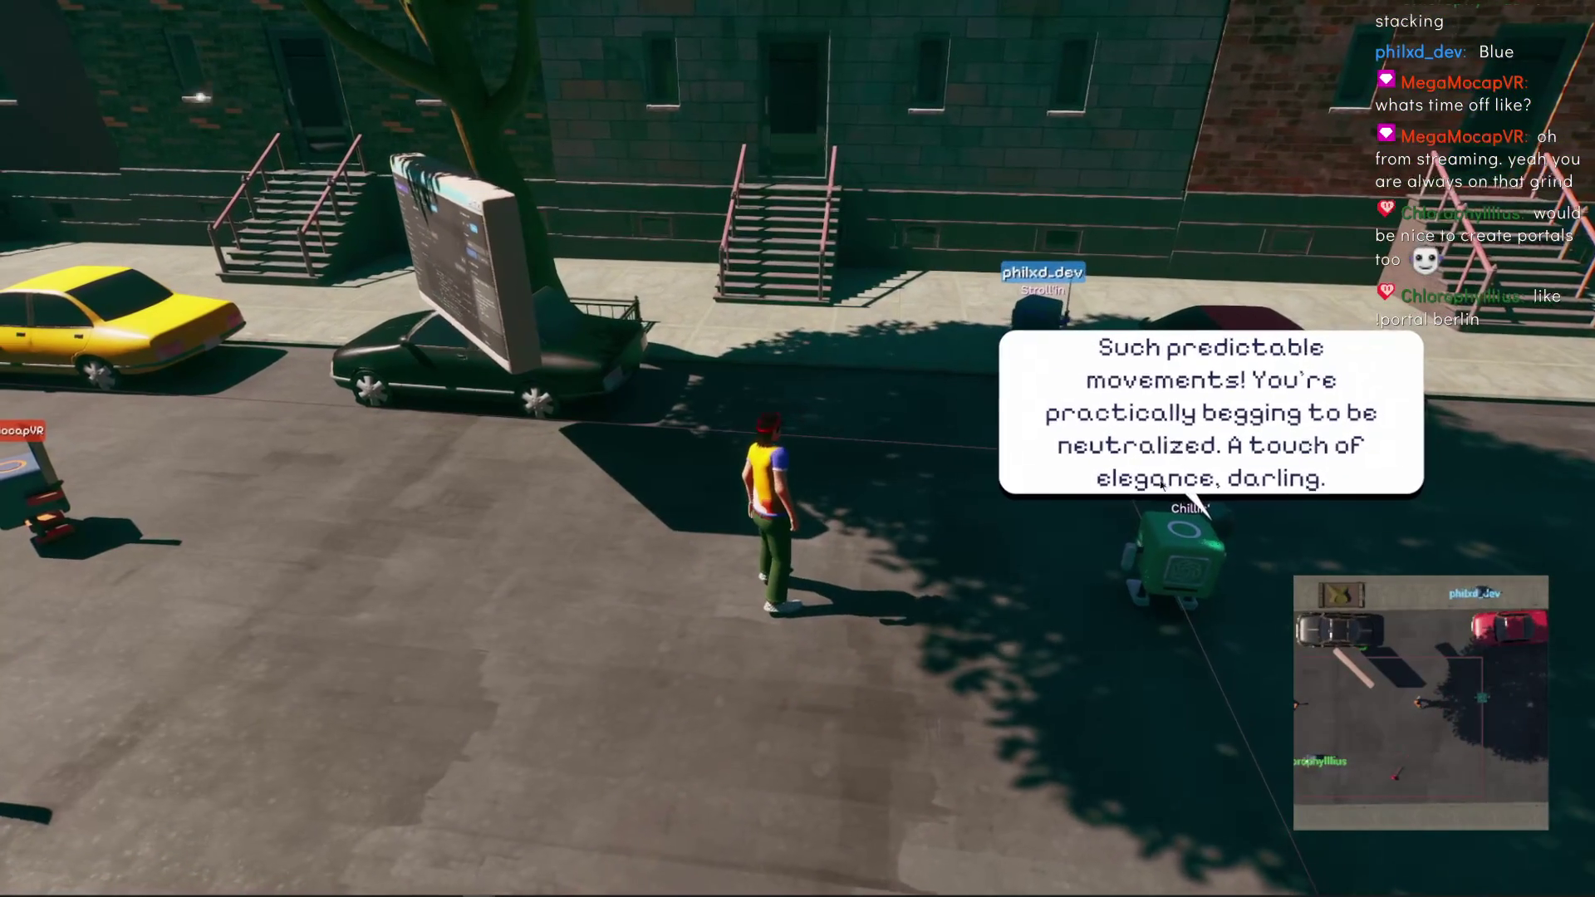
key("a")
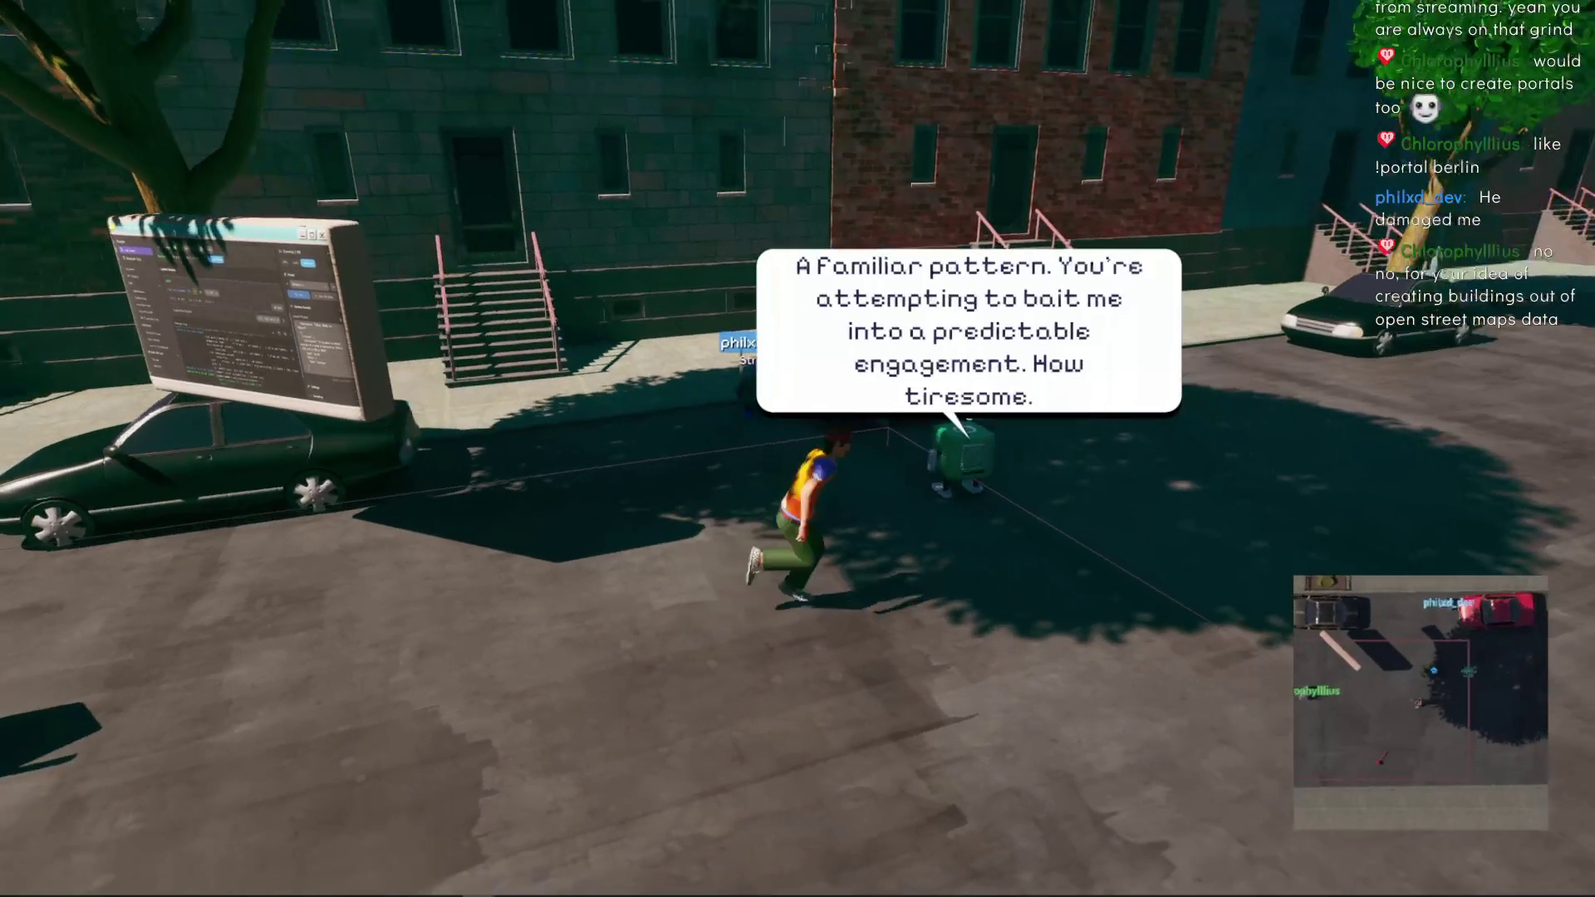
key("a")
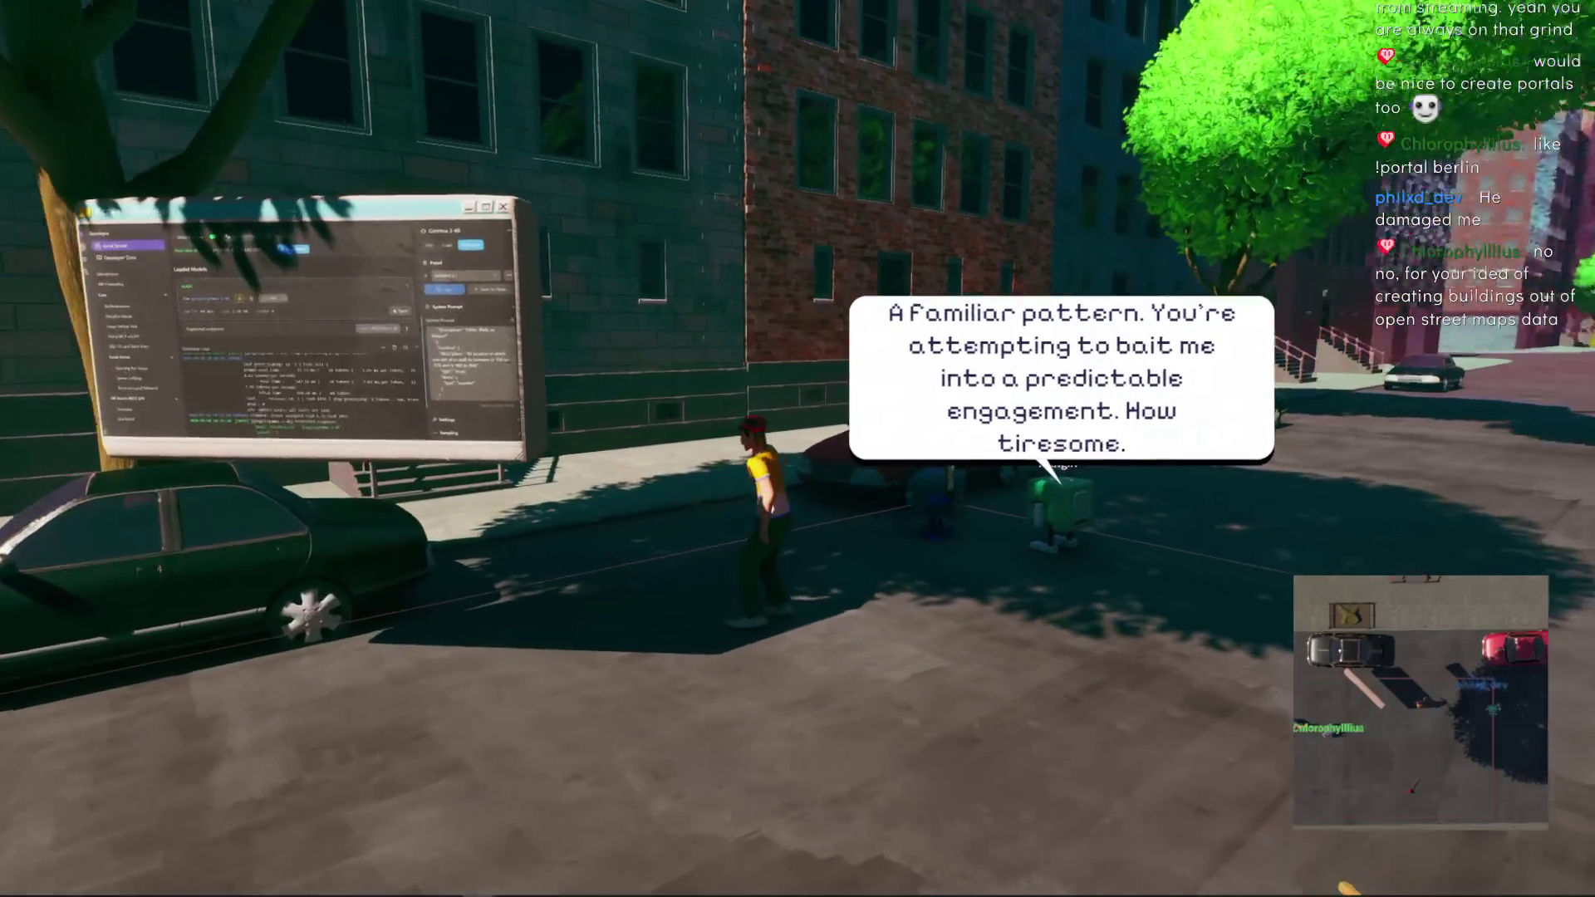
Step: Move the avatar around the red car and street, tilting the camera to a near top-down view
key("a")
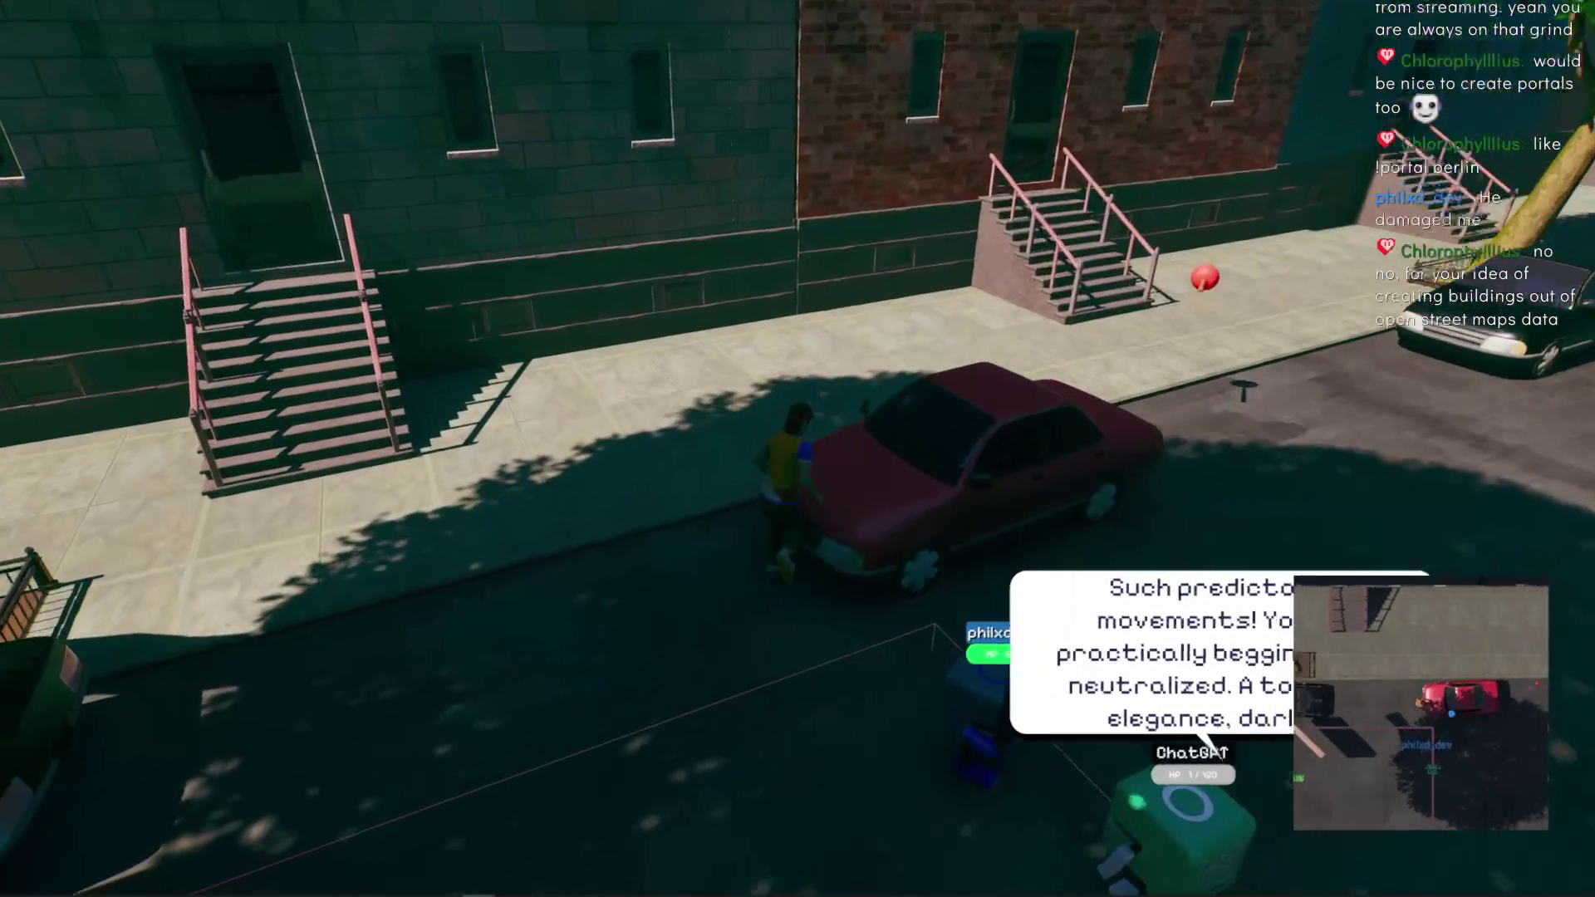
key("d")
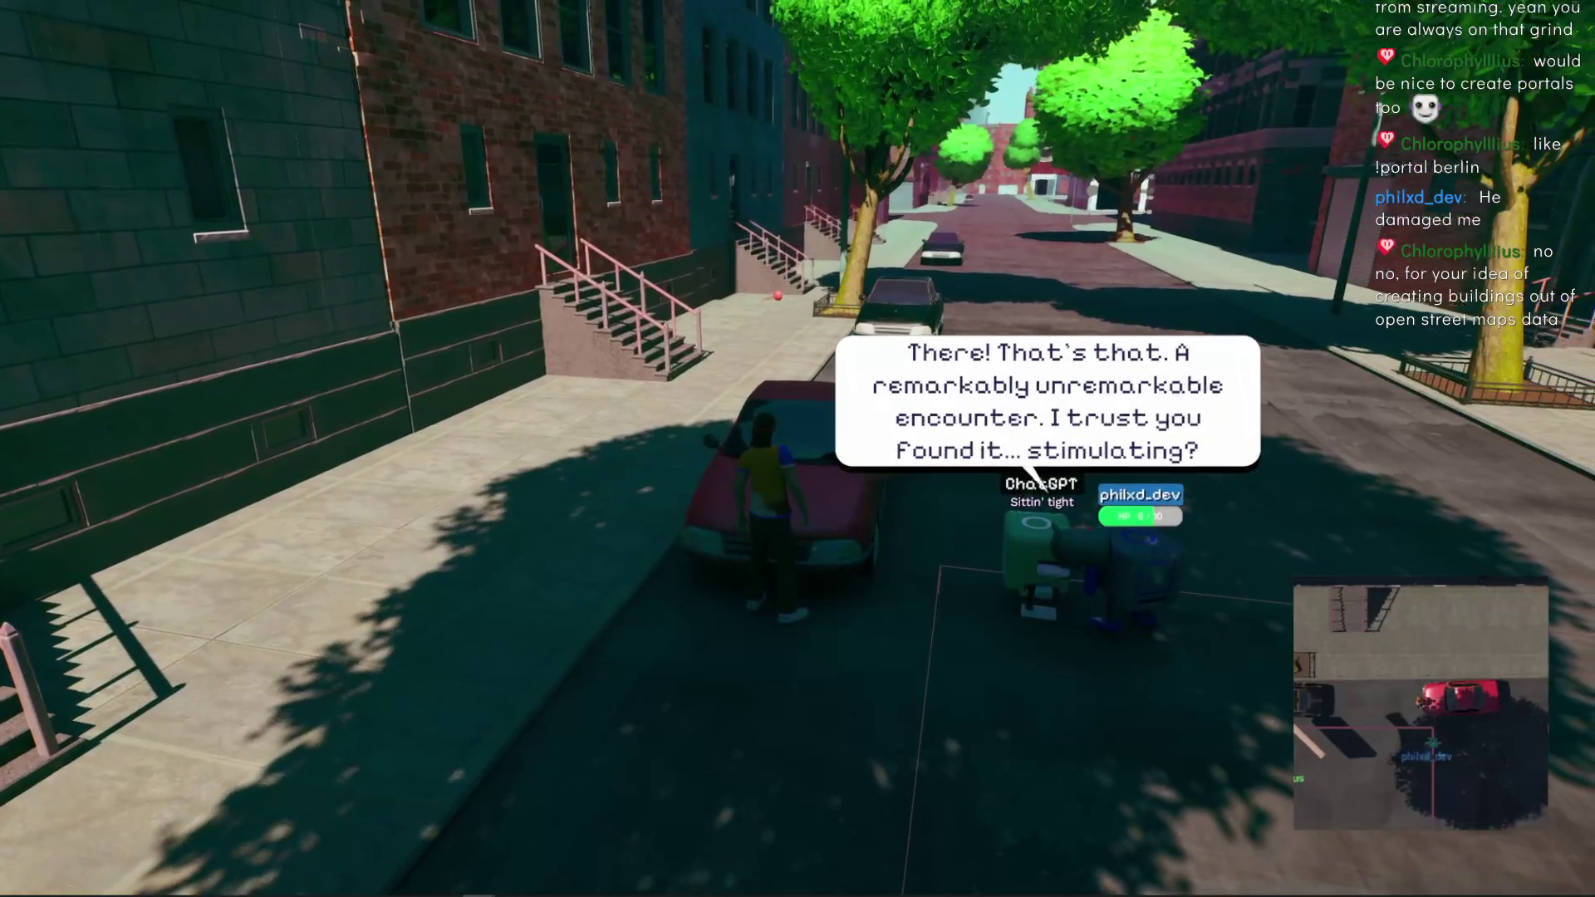
key("a")
key("a")
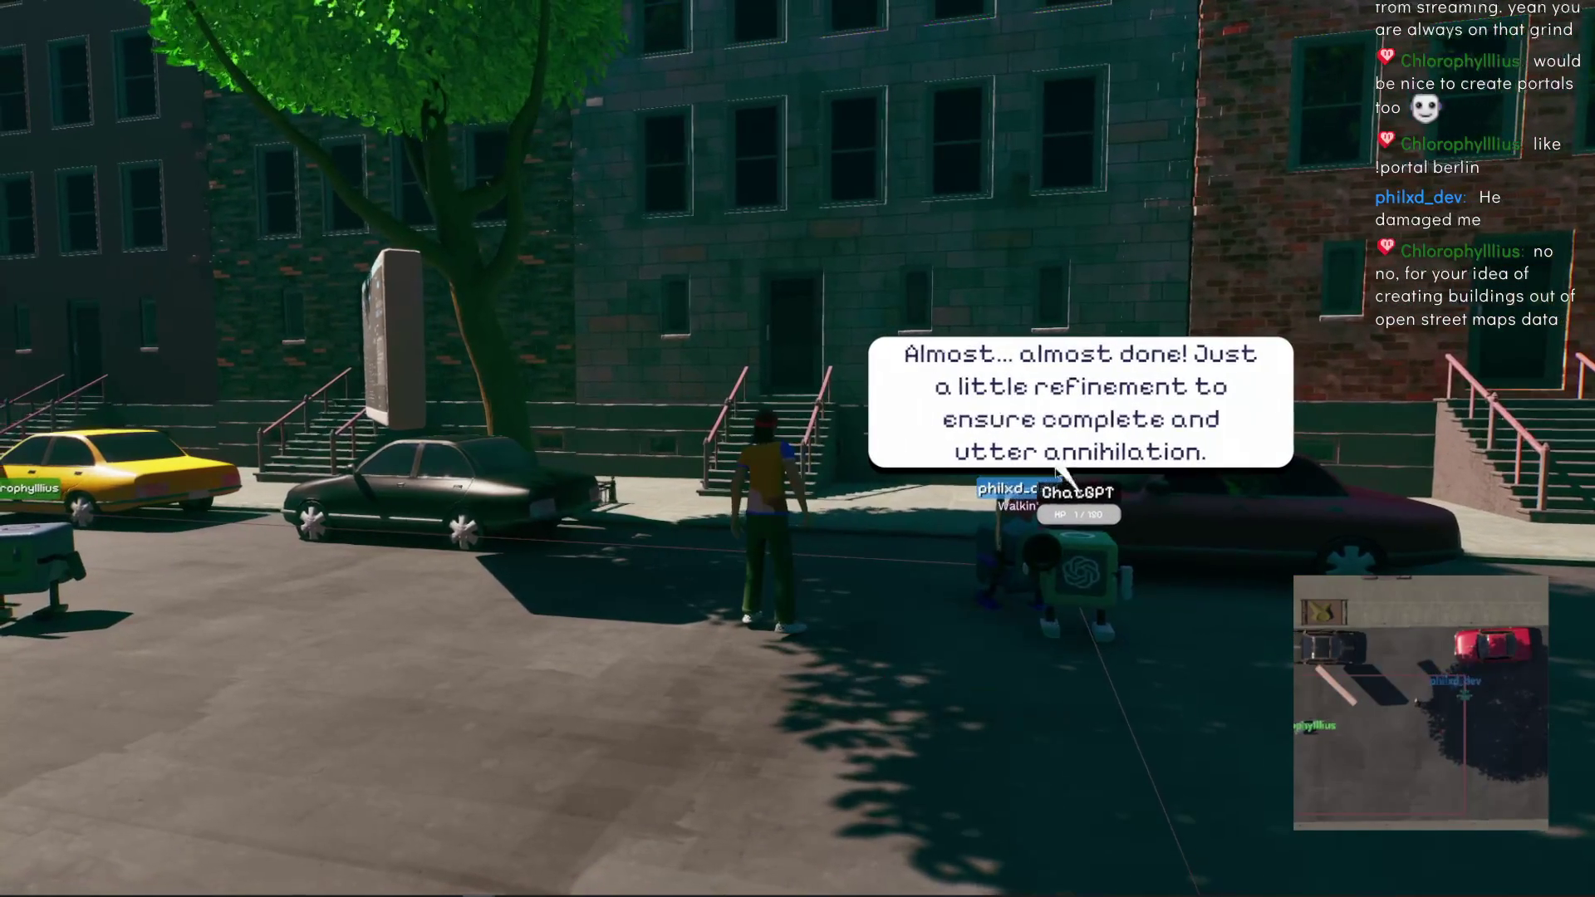
mouse_move(1035, 463)
left_mouse_down()
mouse_move(1047, 656)
mouse_move(1145, 397)
left_mouse_up()
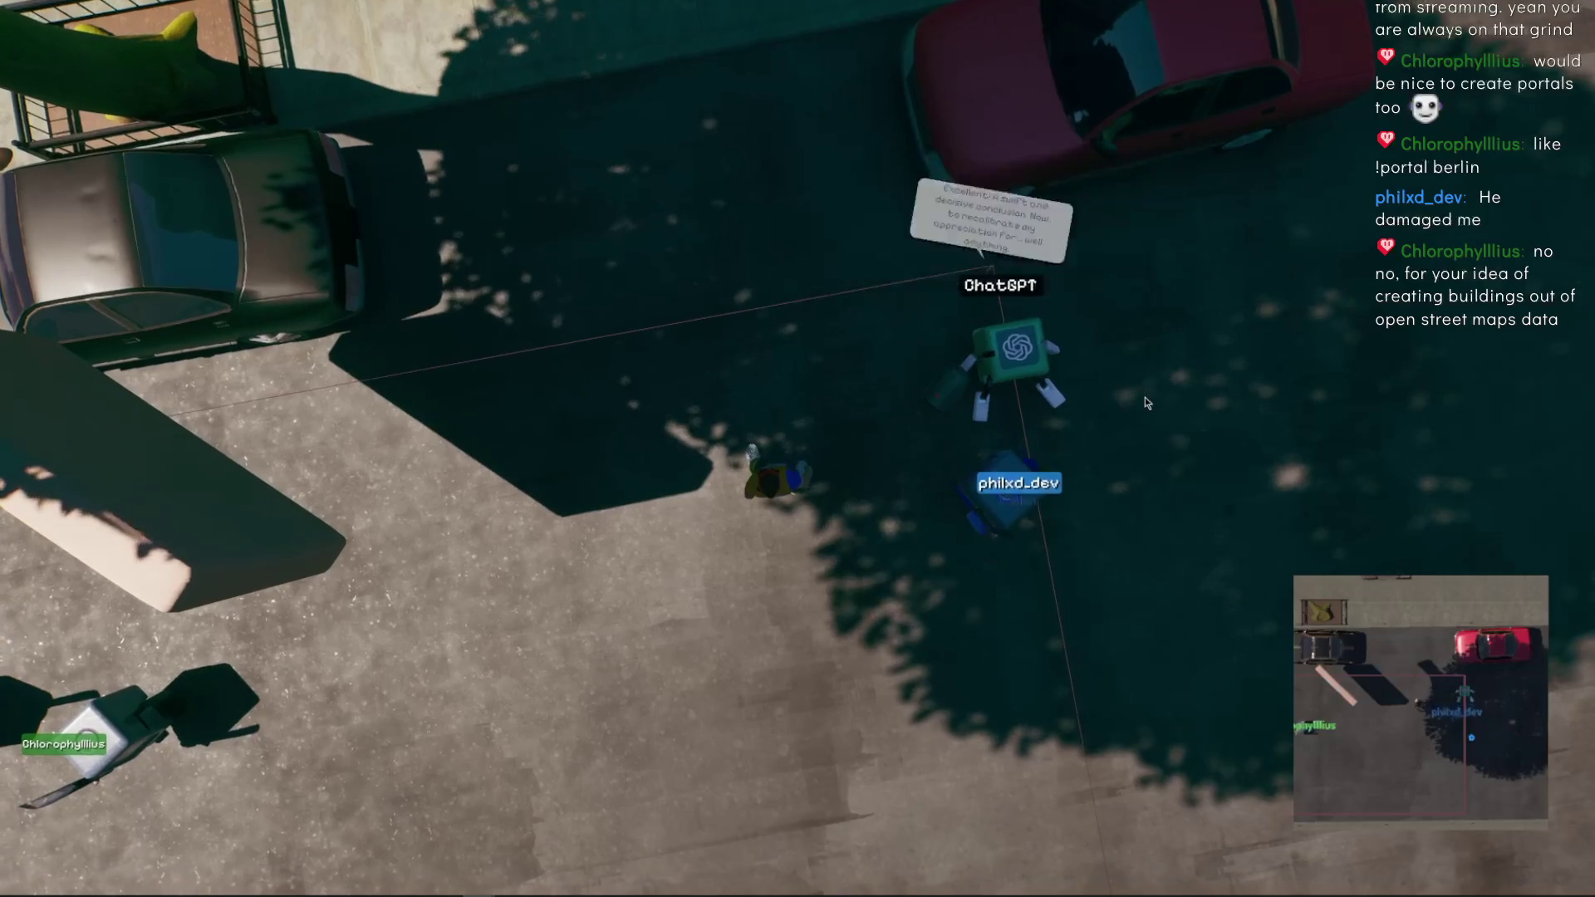
key("s")
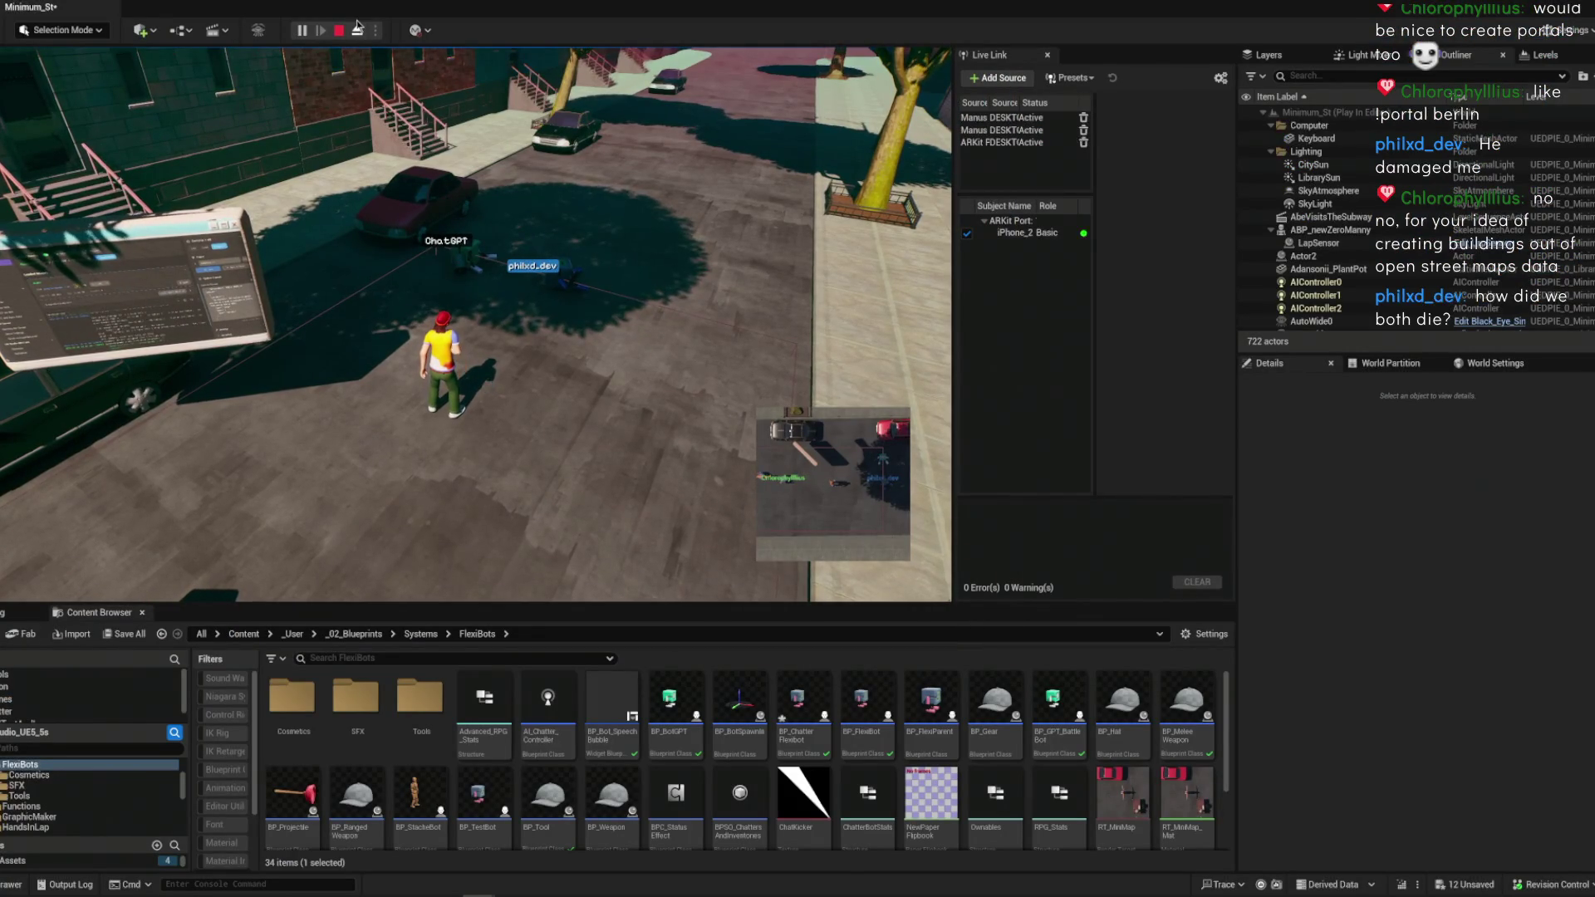
Step: Eject from the avatar and fly the editor camera toward the two bots by the red car
left_click(357, 30)
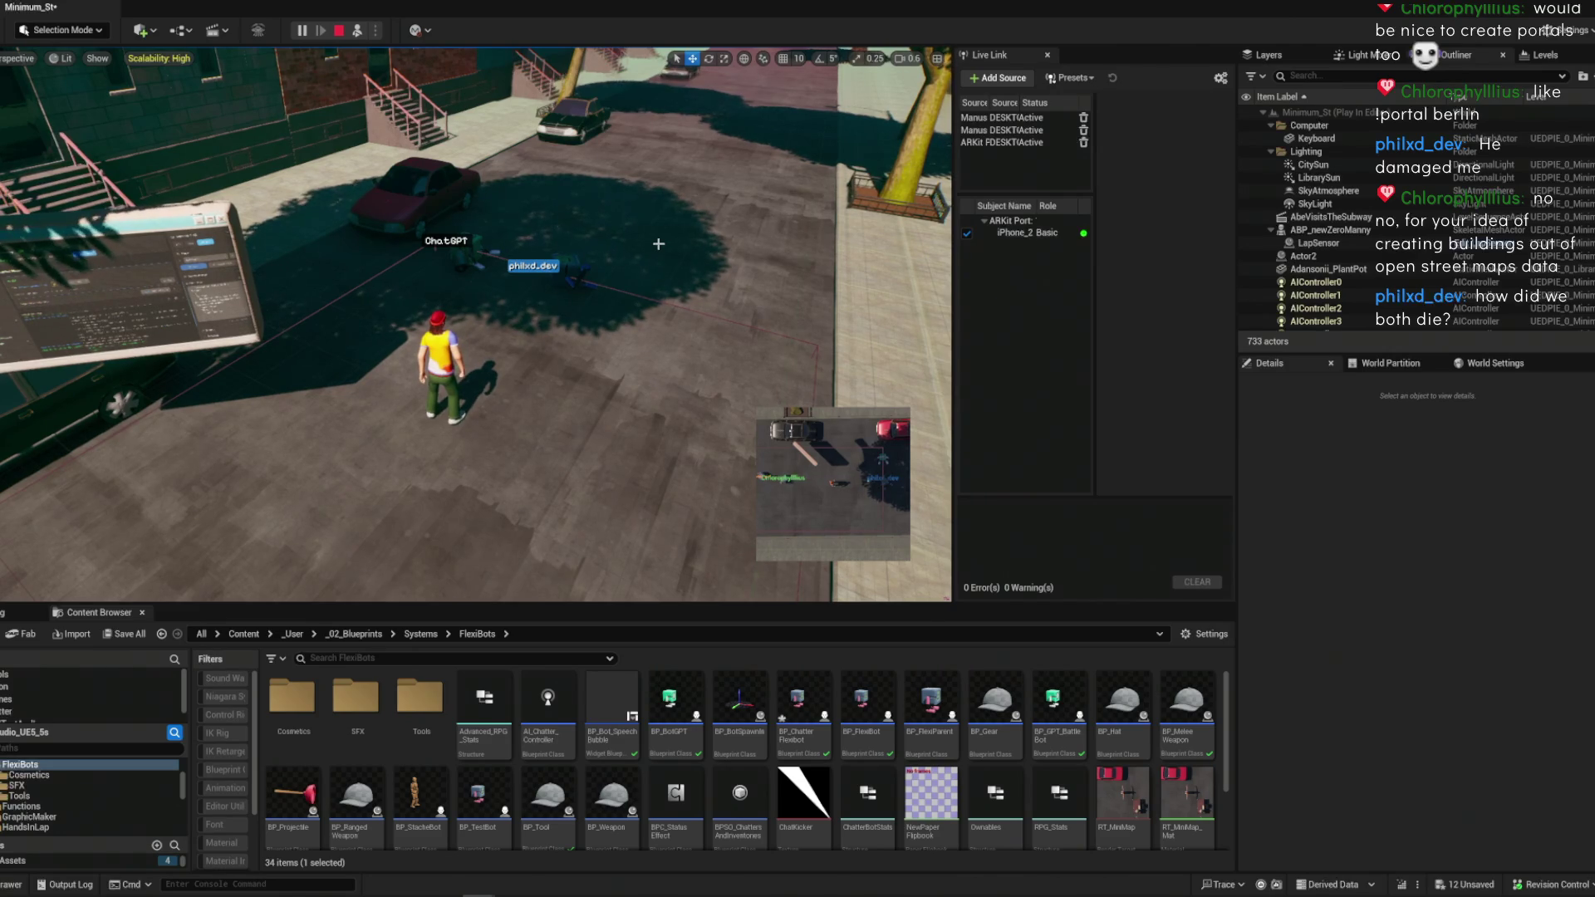
mouse_move(487, 202)
left_mouse_down()
mouse_move(515, 143)
mouse_move(495, 212)
left_mouse_up()
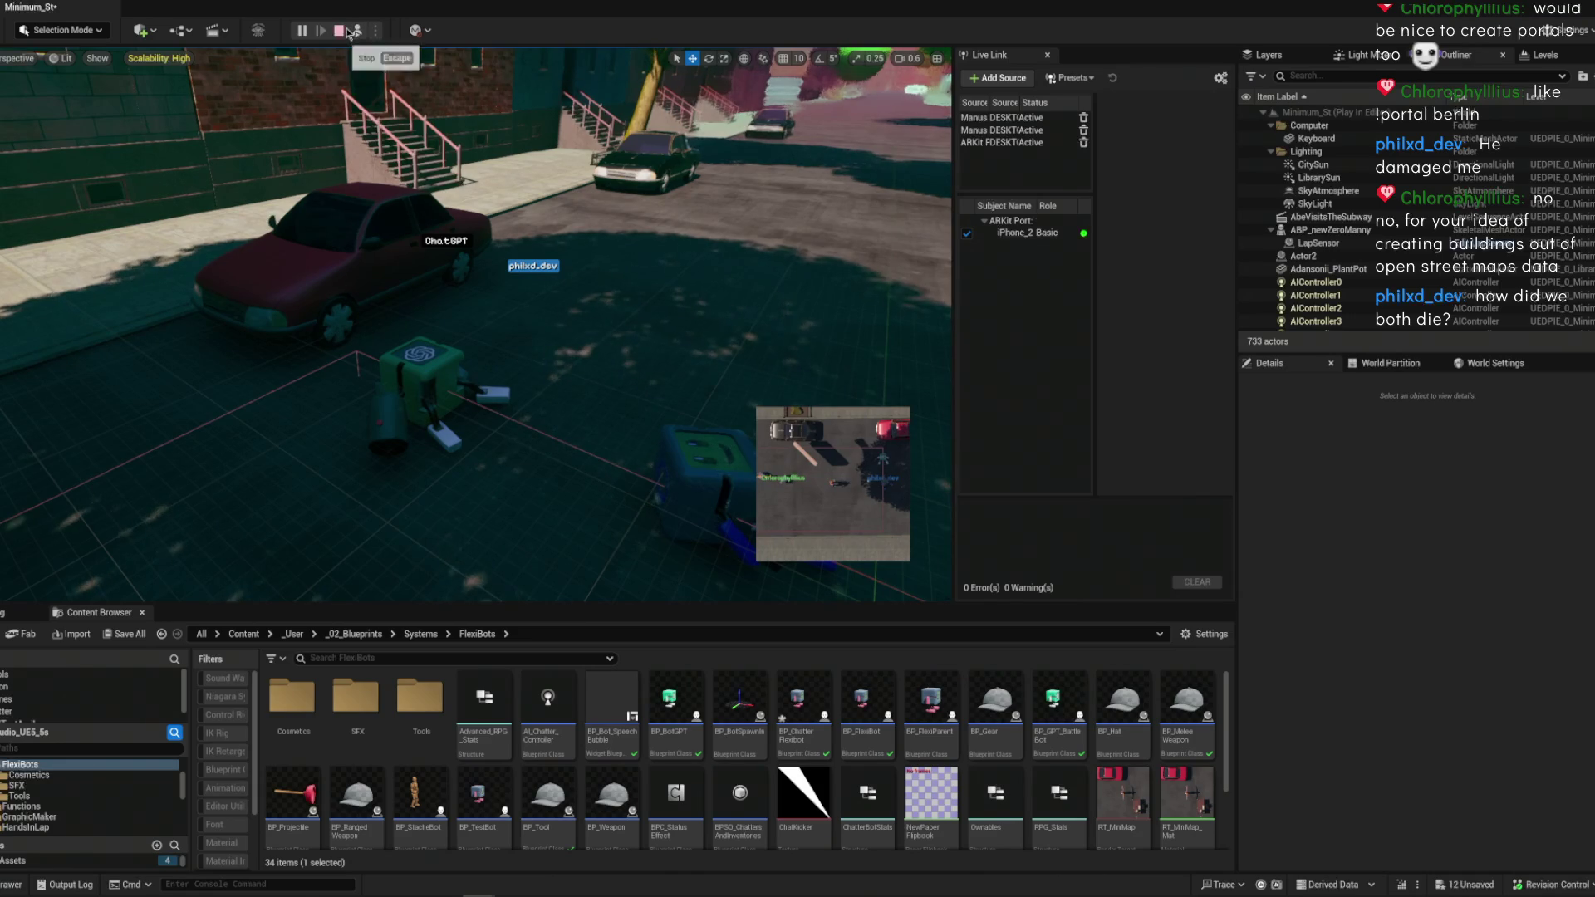
Step: End play, minimize the Message Log, enlarge the Content Browser, and open BP_FlexiBot
key("Escape")
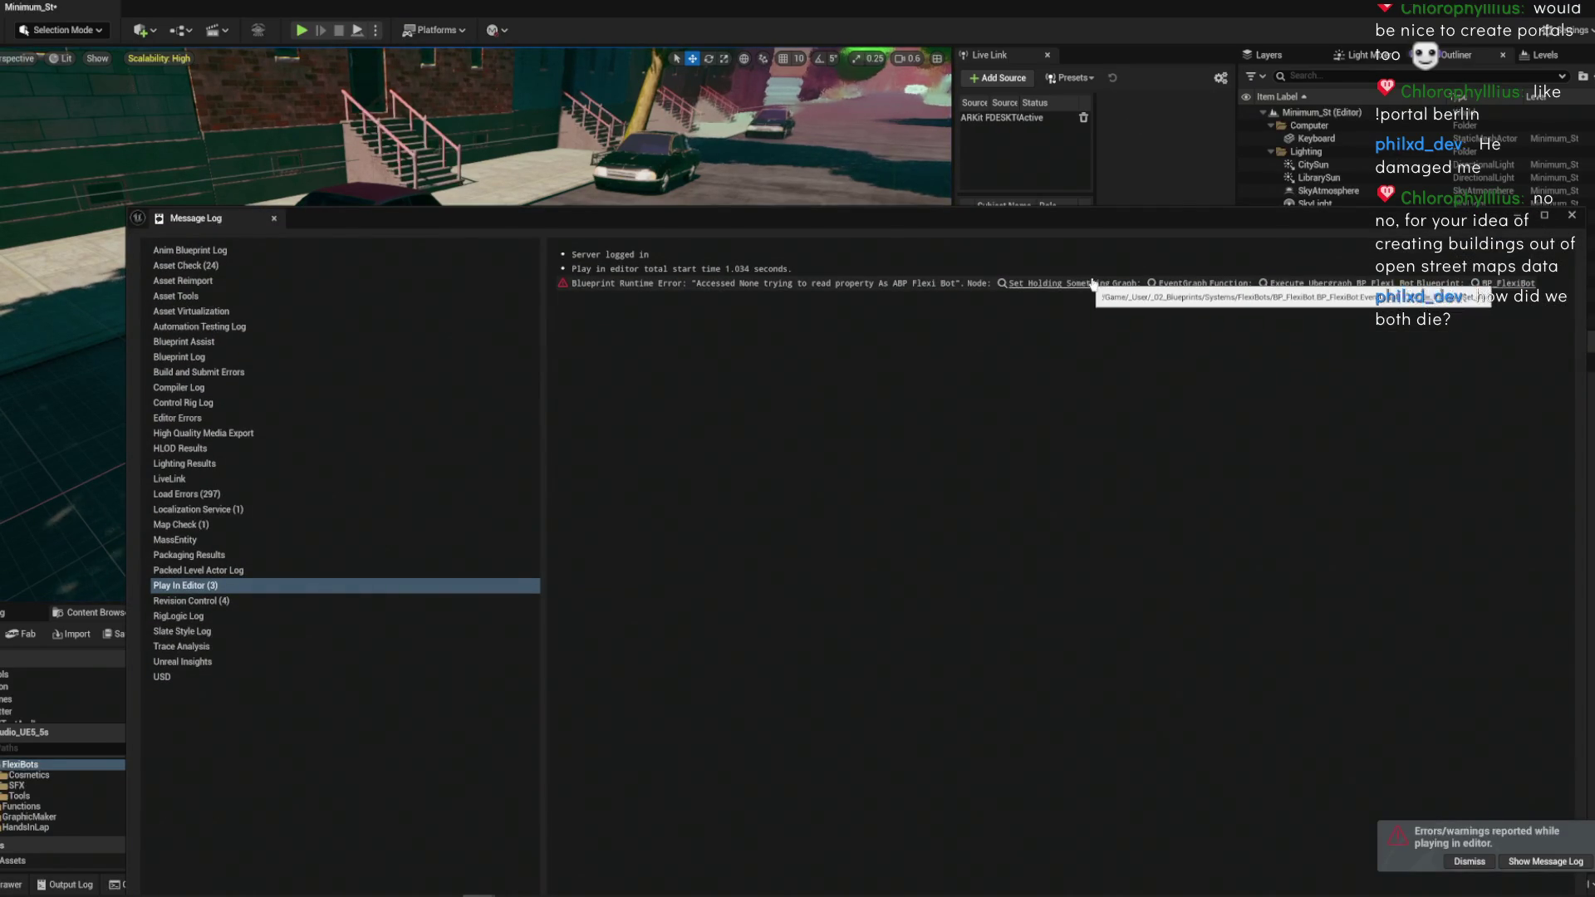
left_click(1516, 218)
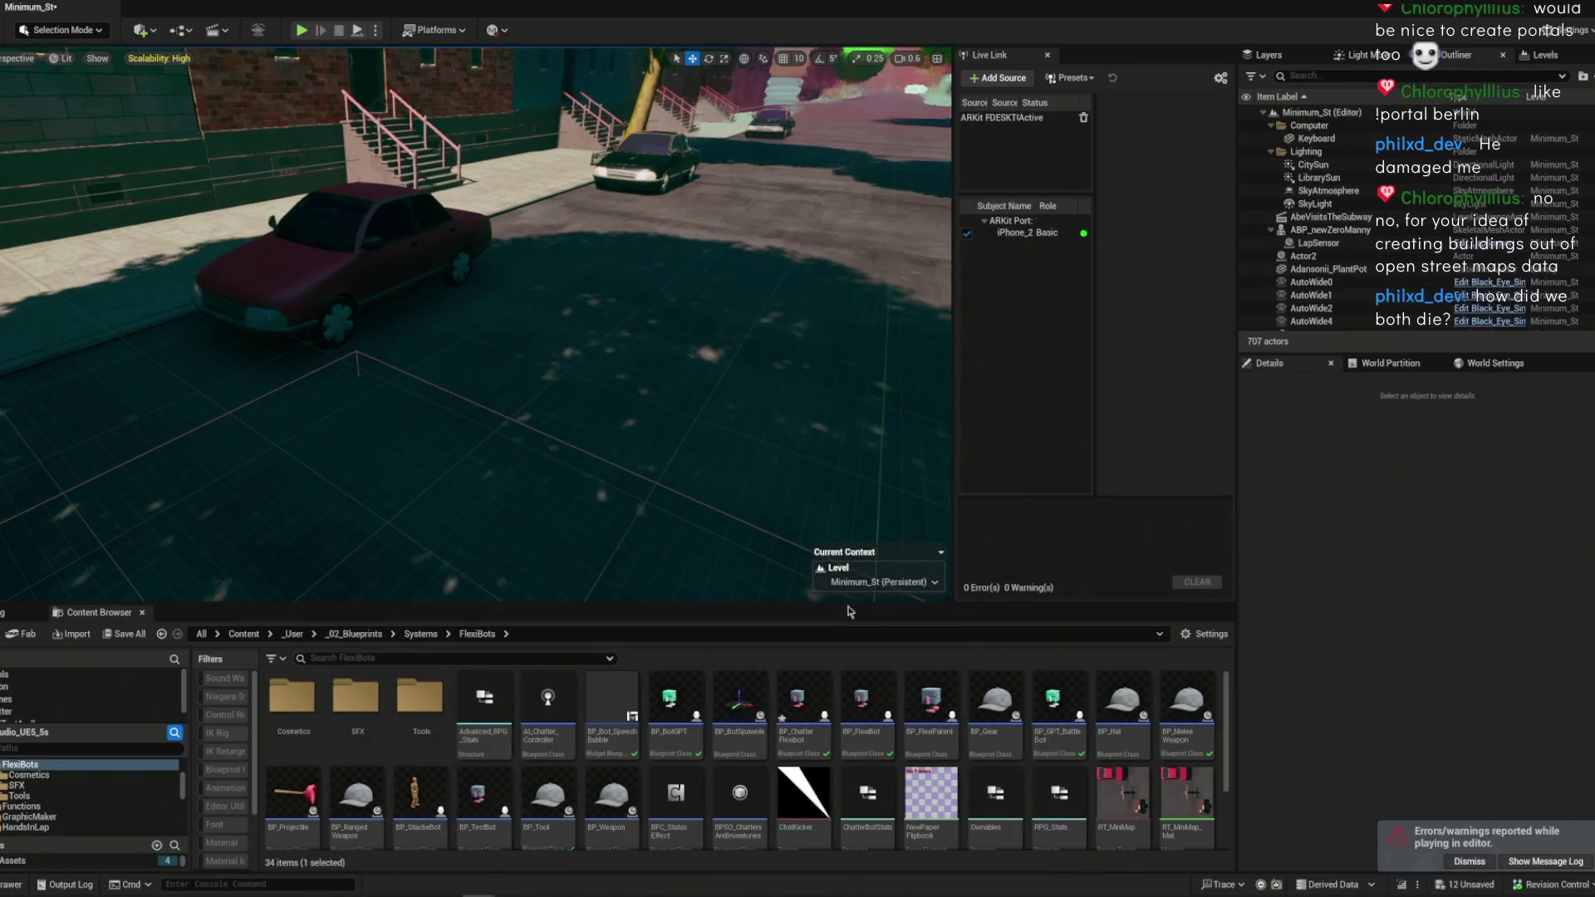
mouse_move(857, 612)
left_mouse_down()
mouse_move(773, 555)
mouse_move(677, 416)
left_mouse_up()
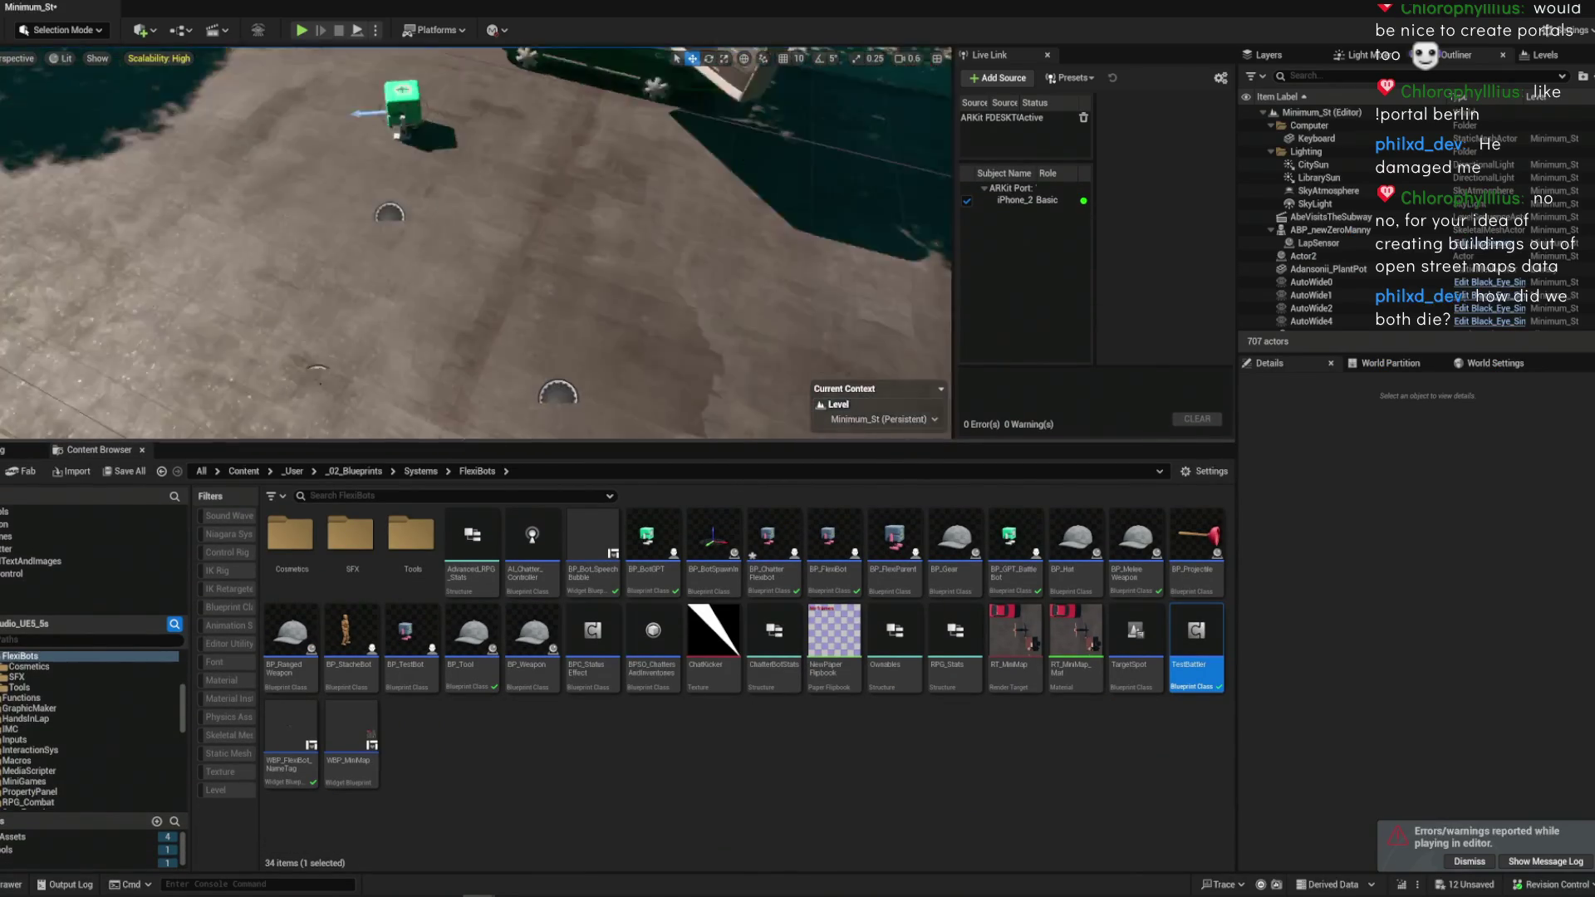
double_click(828, 544)
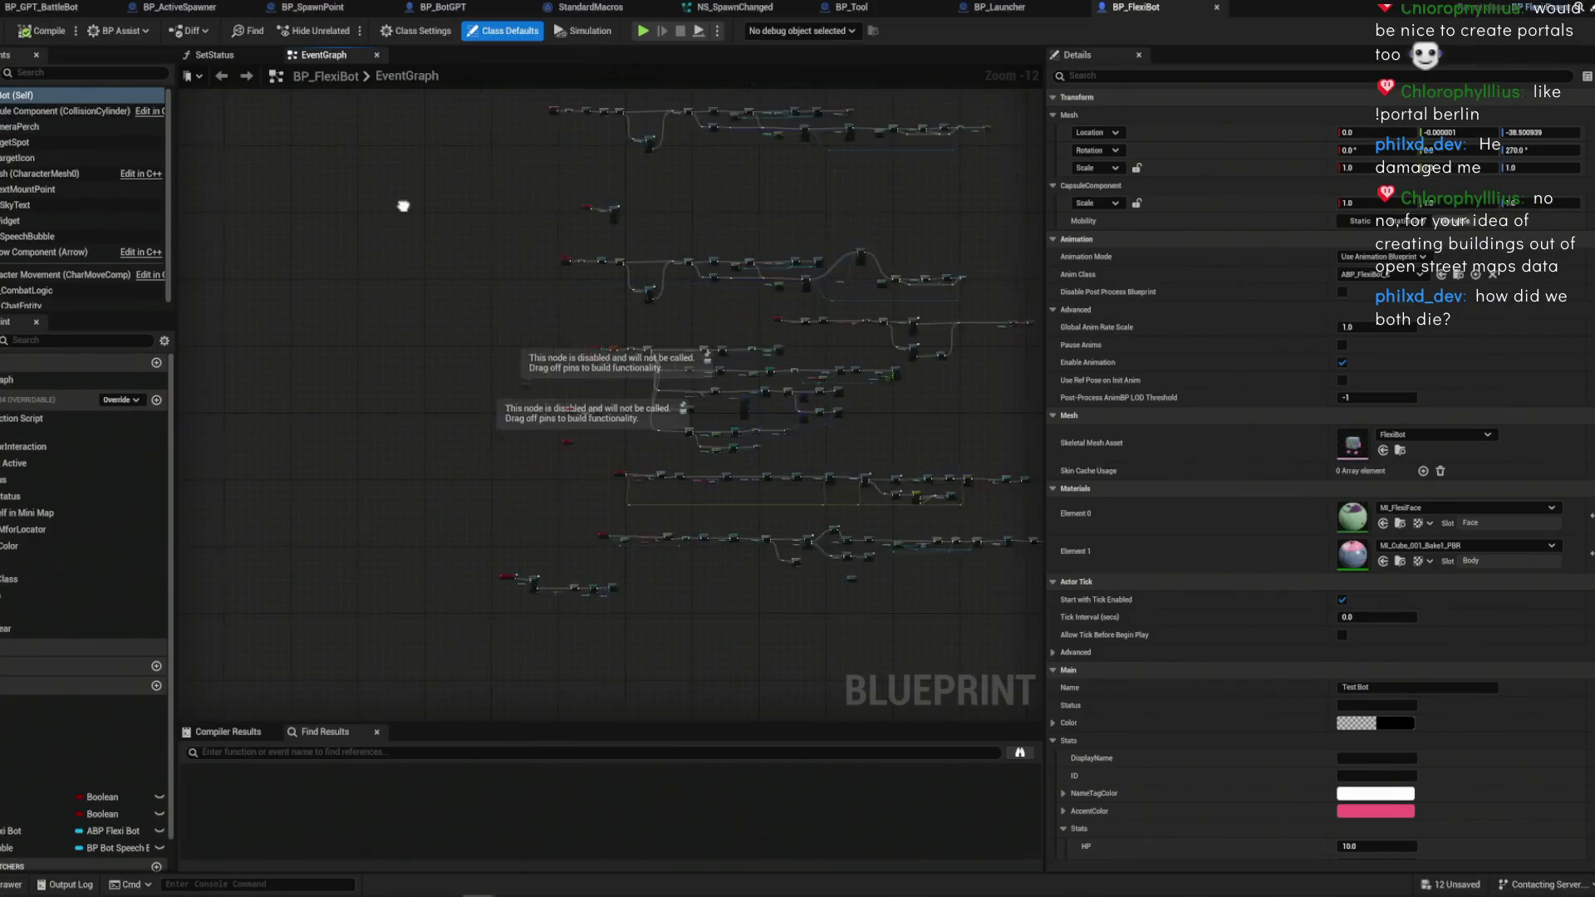
Step: Select the SpeechBubble component and inspect its scale settings in Details
left_click(56, 221)
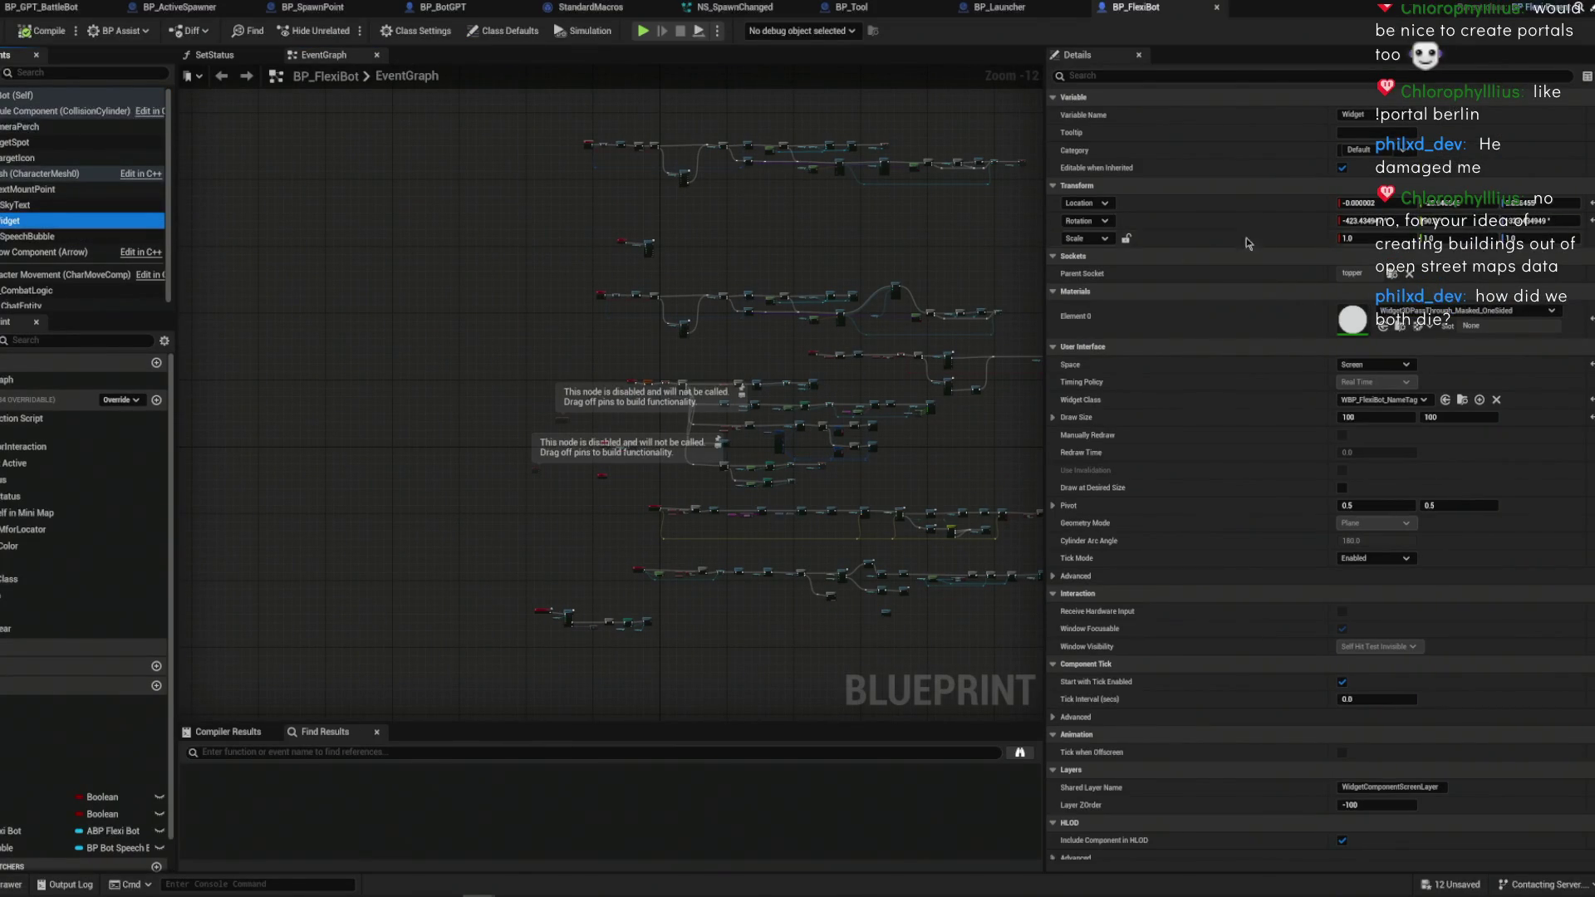
left_click(25, 237)
left_click(1347, 238)
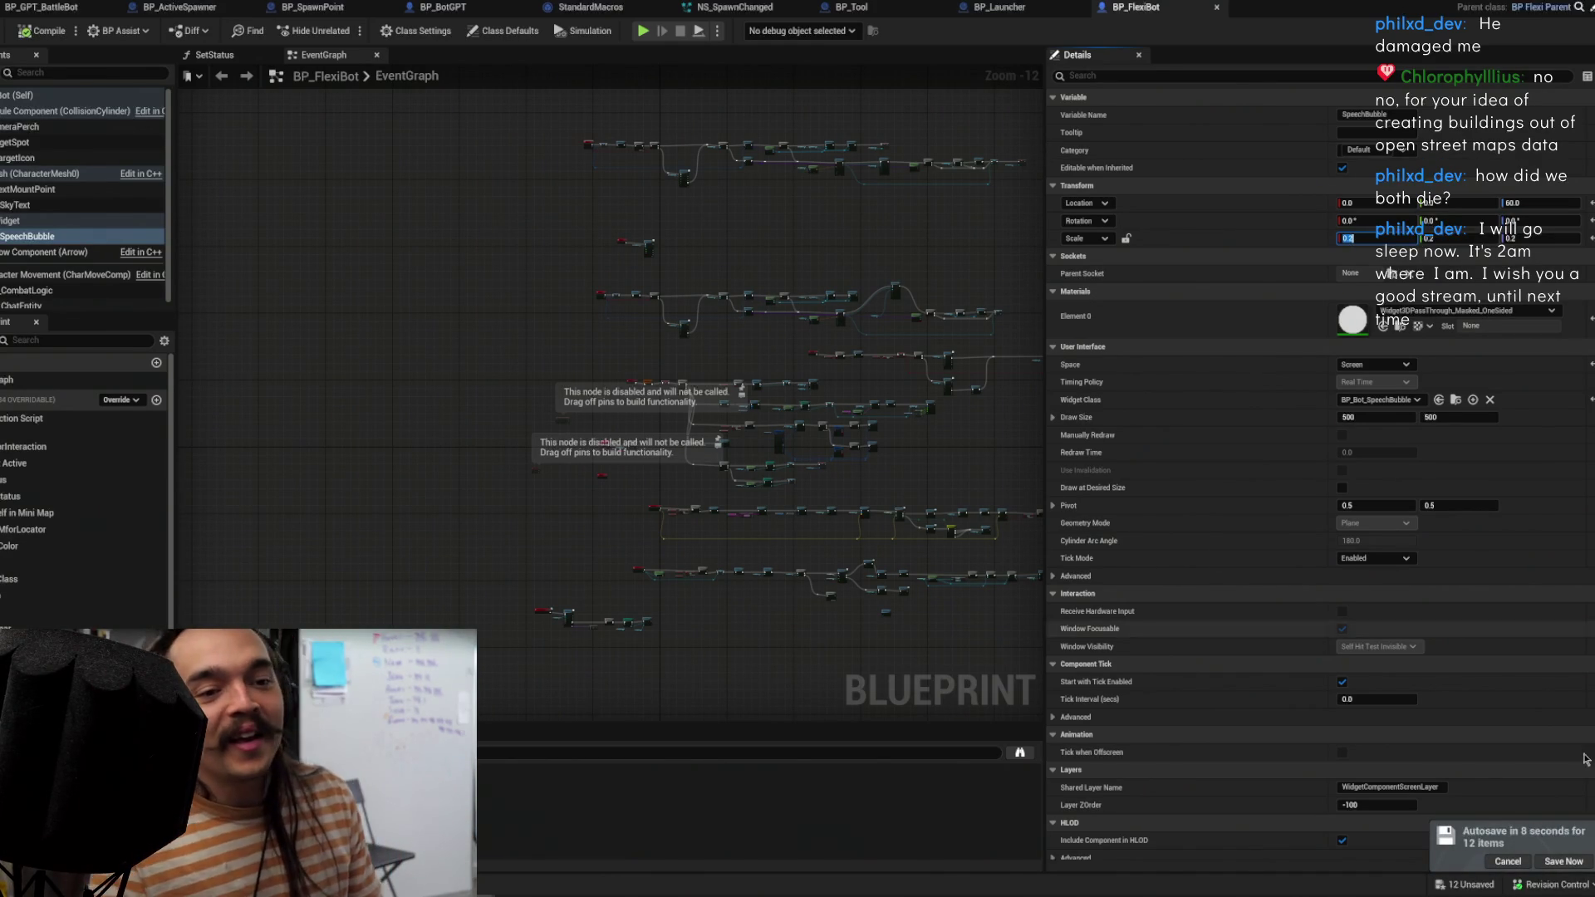
Step: Save the pending items immediately, then start changing the Draw Size width from 500 to 400
left_click(1577, 856)
left_click_drag(1042, 425, 708, 476)
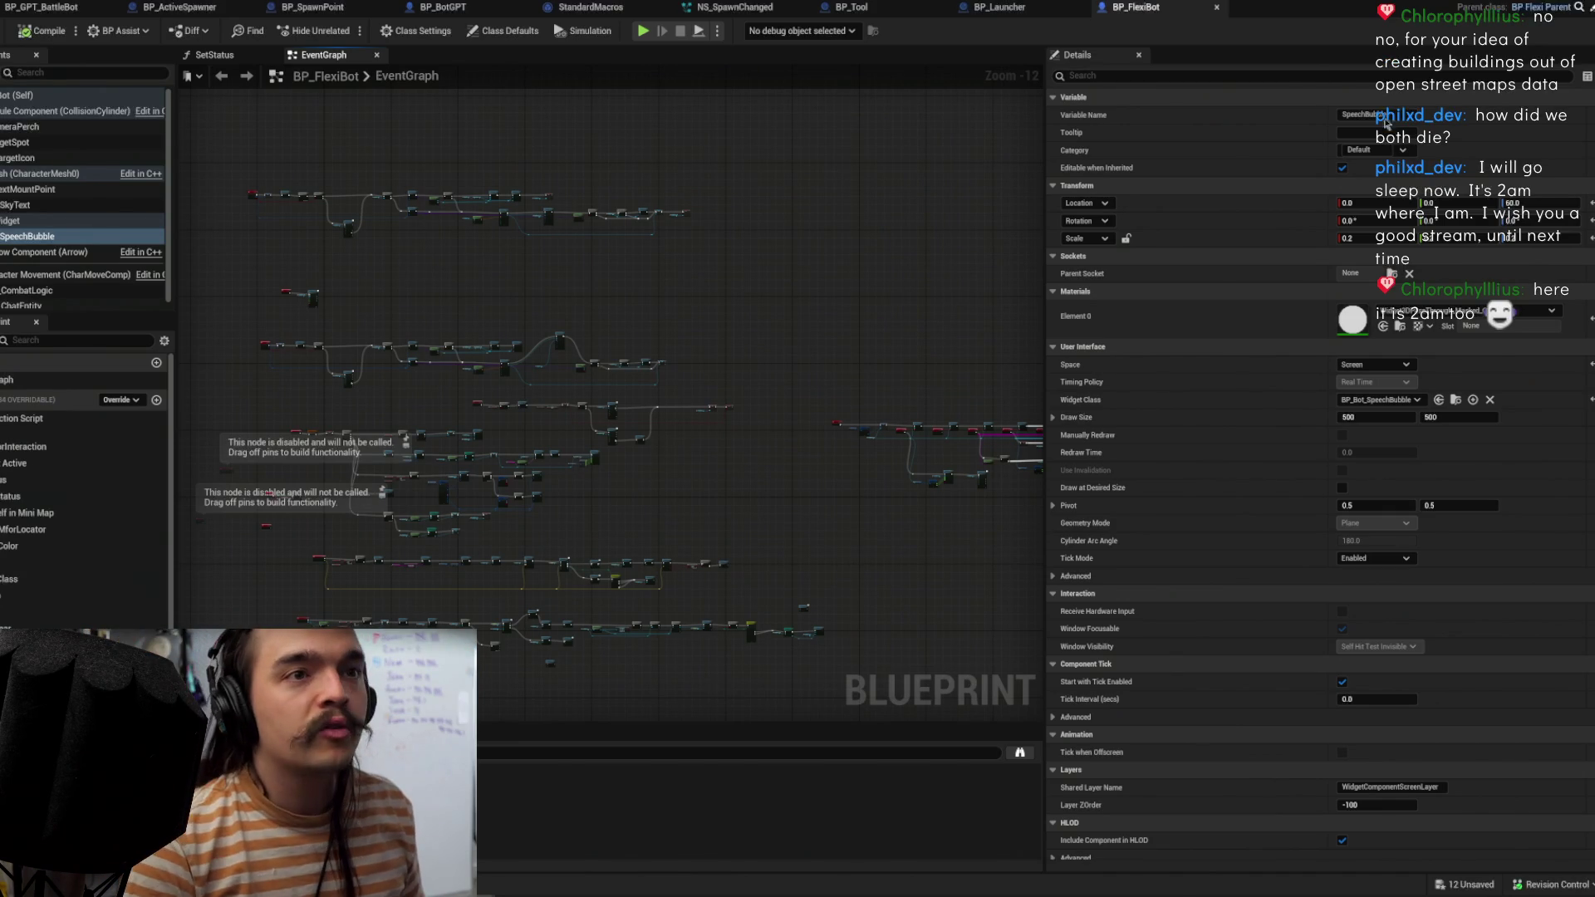
left_click(1376, 418)
type("400")
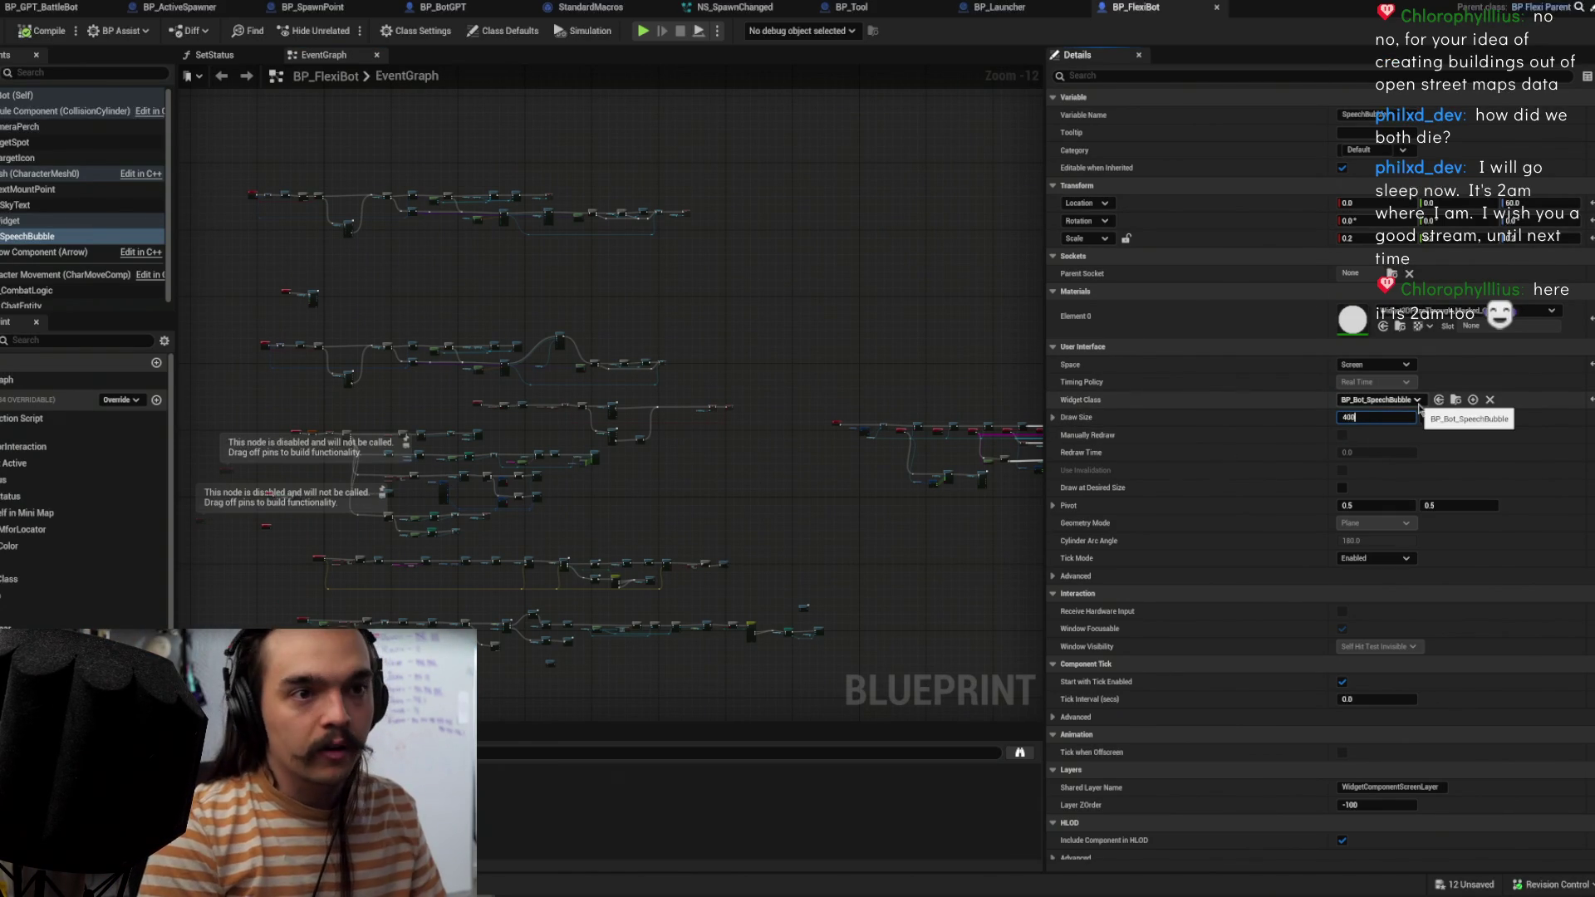
Step: Set the SpeechBubble draw size to 300 by 300, compiling and saving BP_FlexiBot
key("Tab")
key("Return")
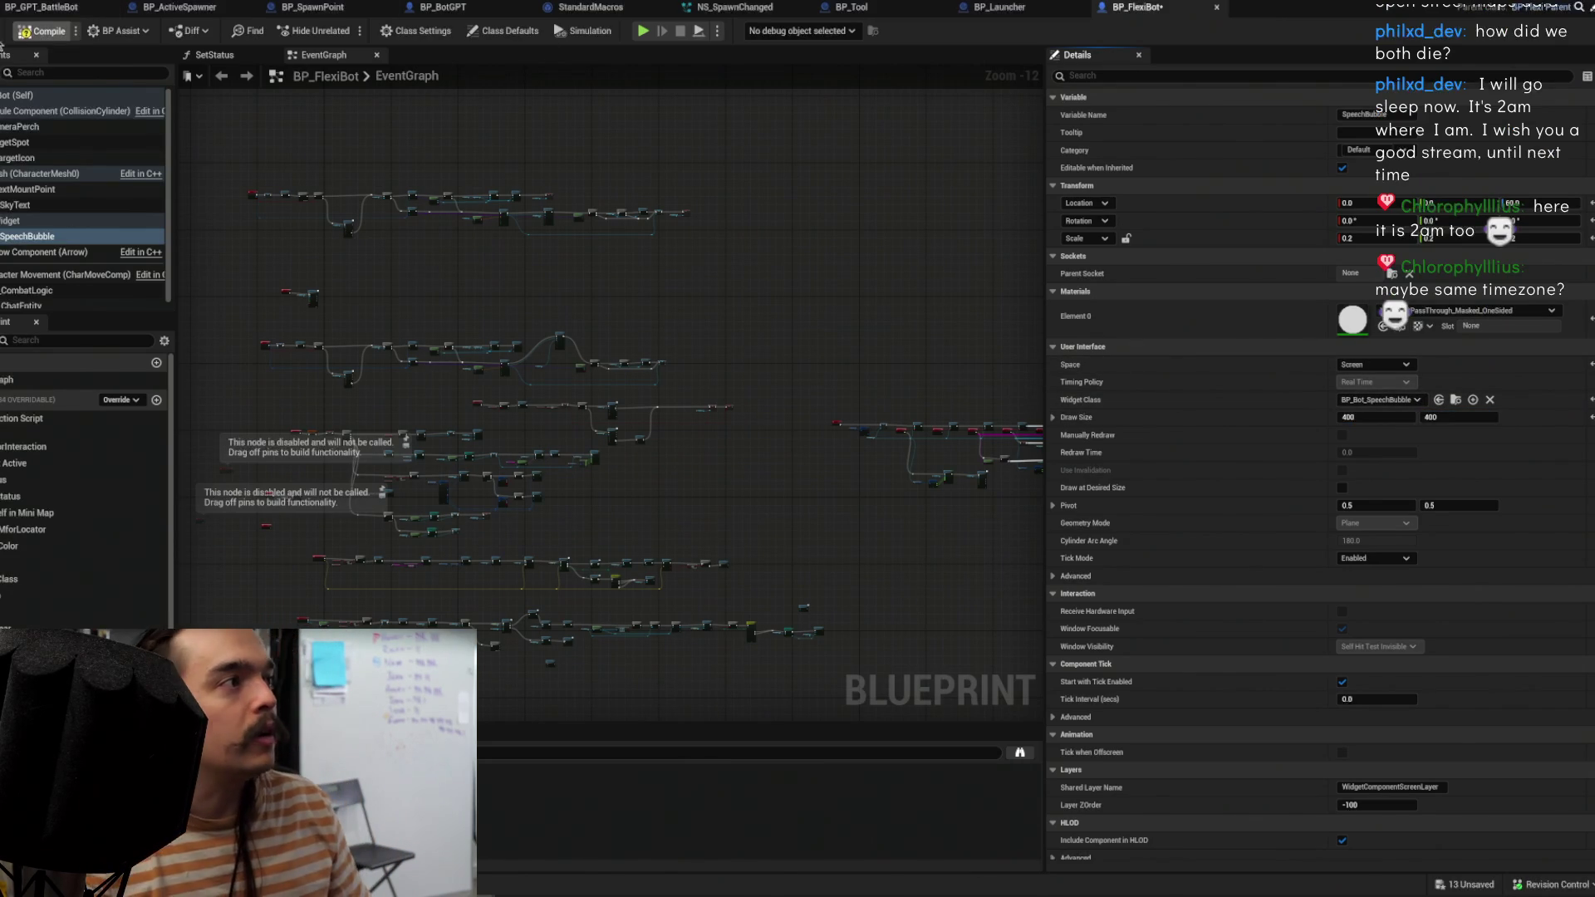
left_click(25, 34)
left_click(1379, 417)
key("Tab")
type("300")
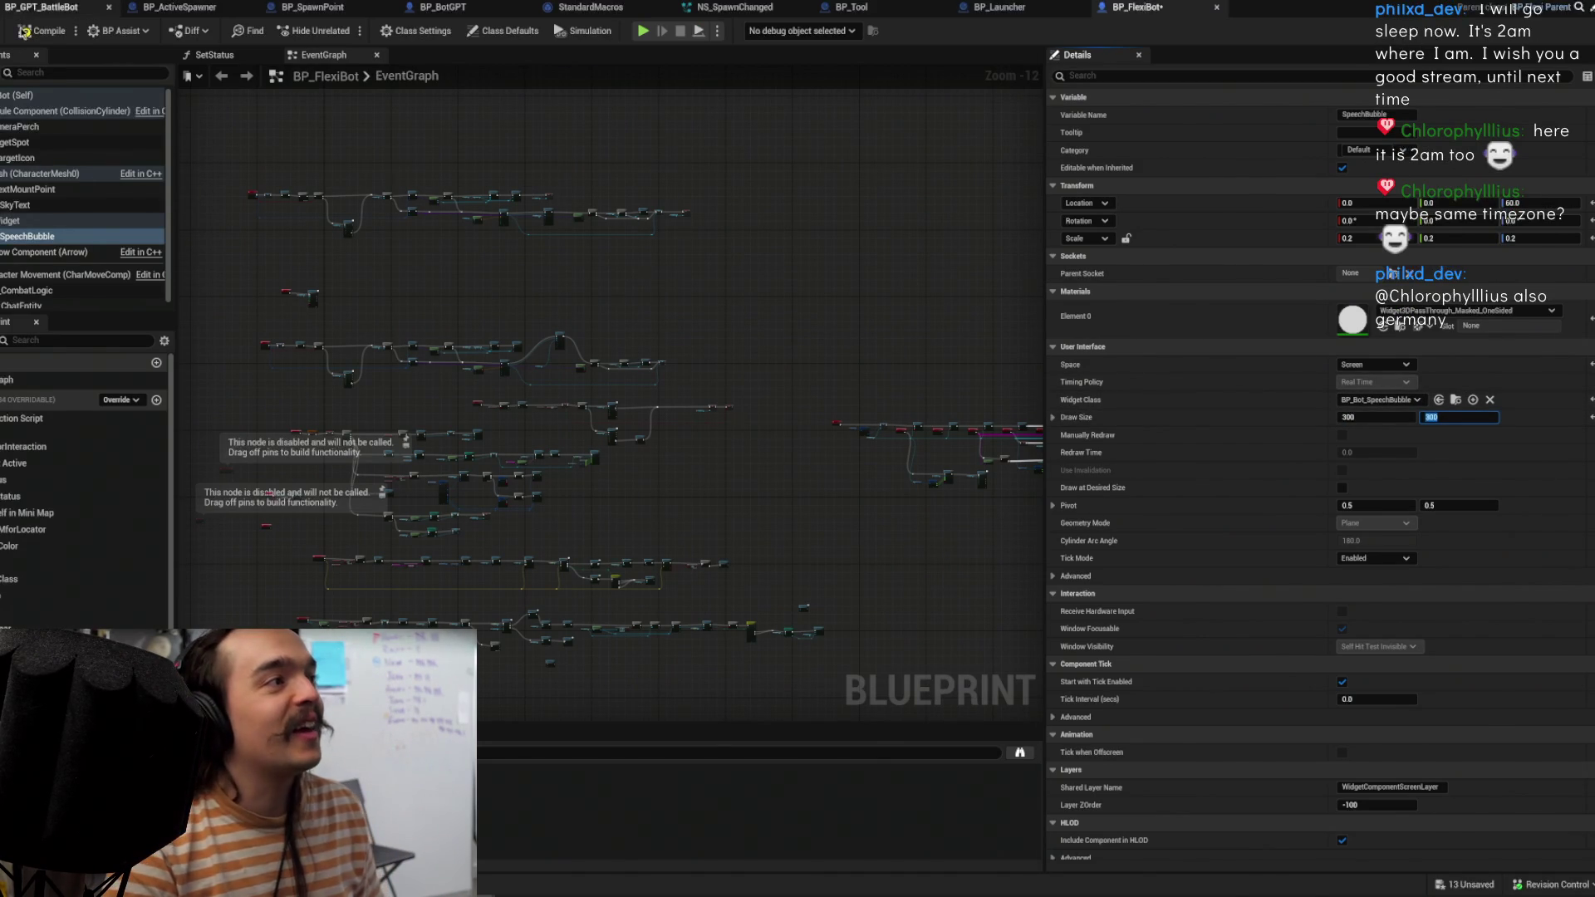
left_click(42, 30)
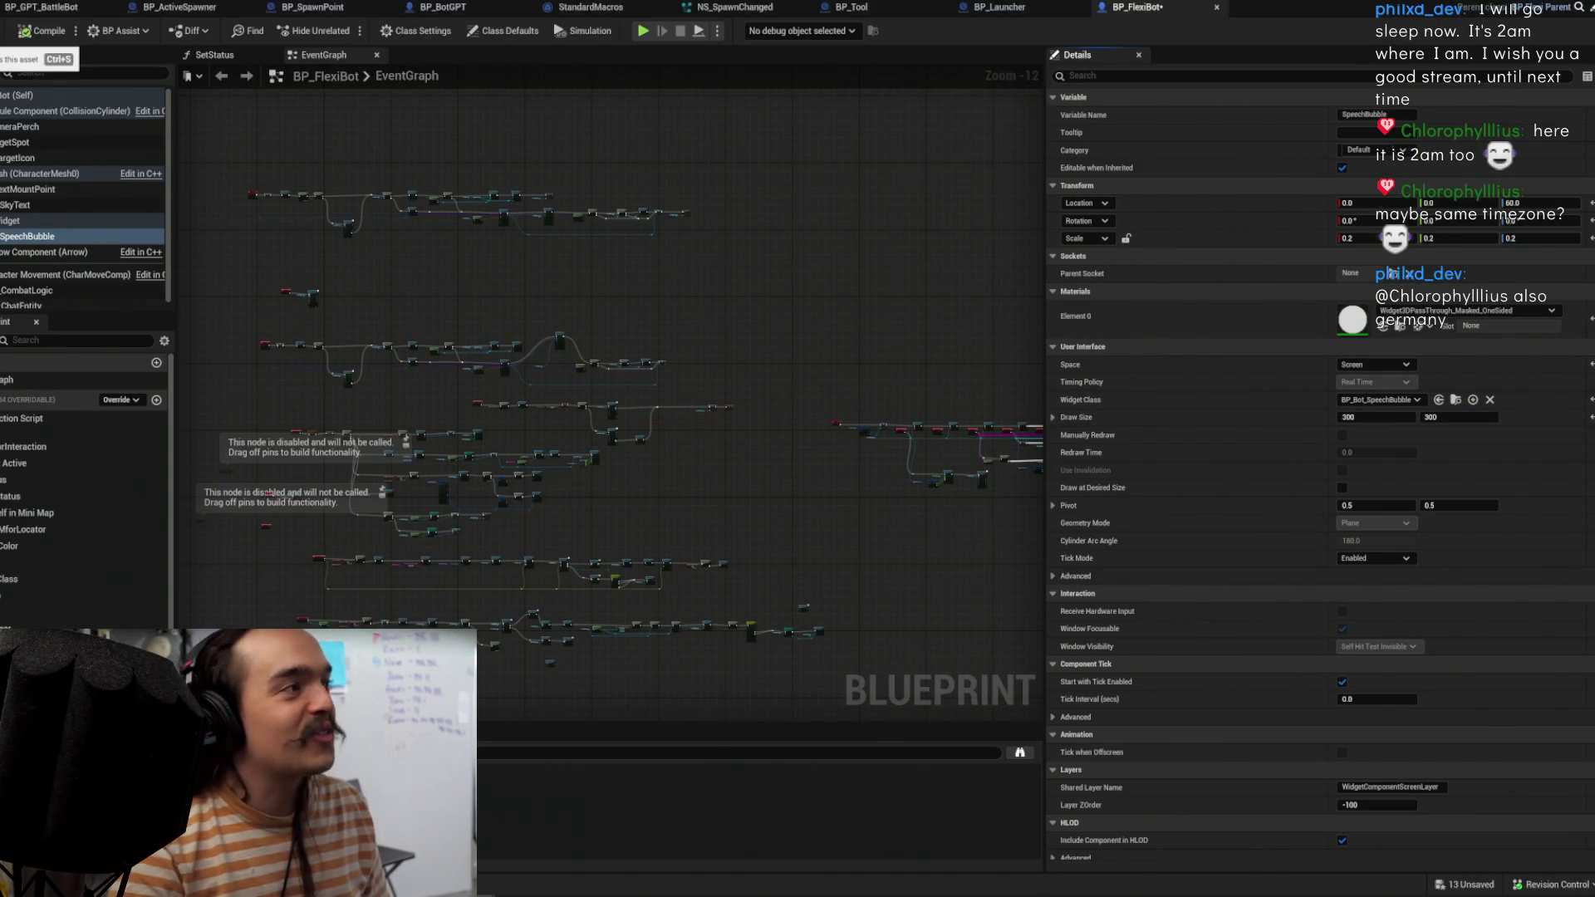
scroll(856, 291, "up", 3)
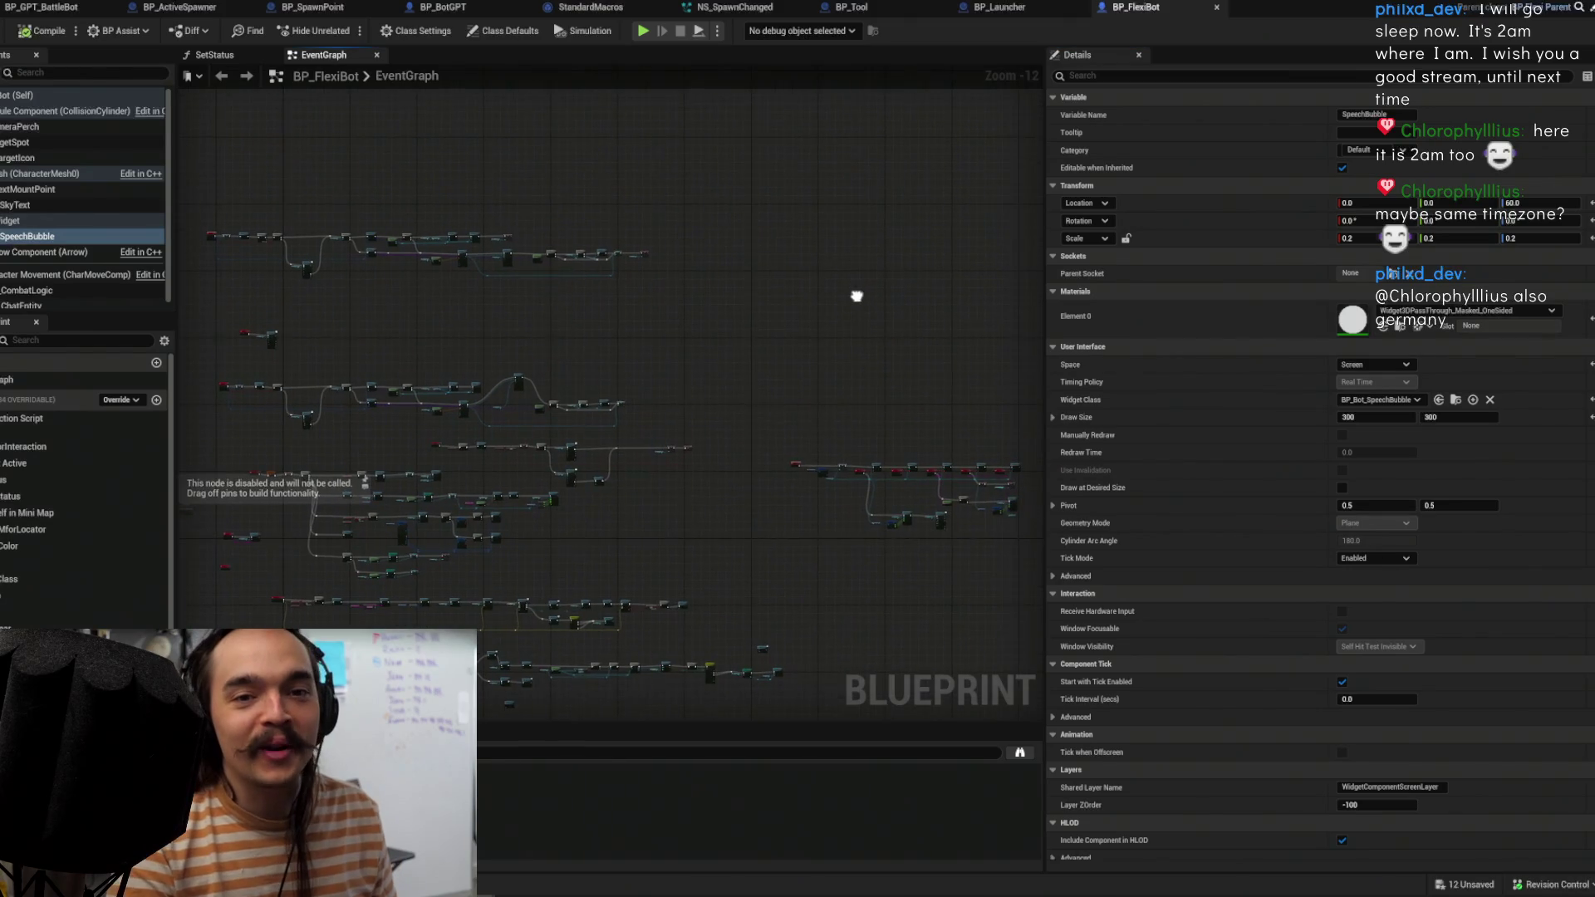
scroll(849, 445, "up", 4)
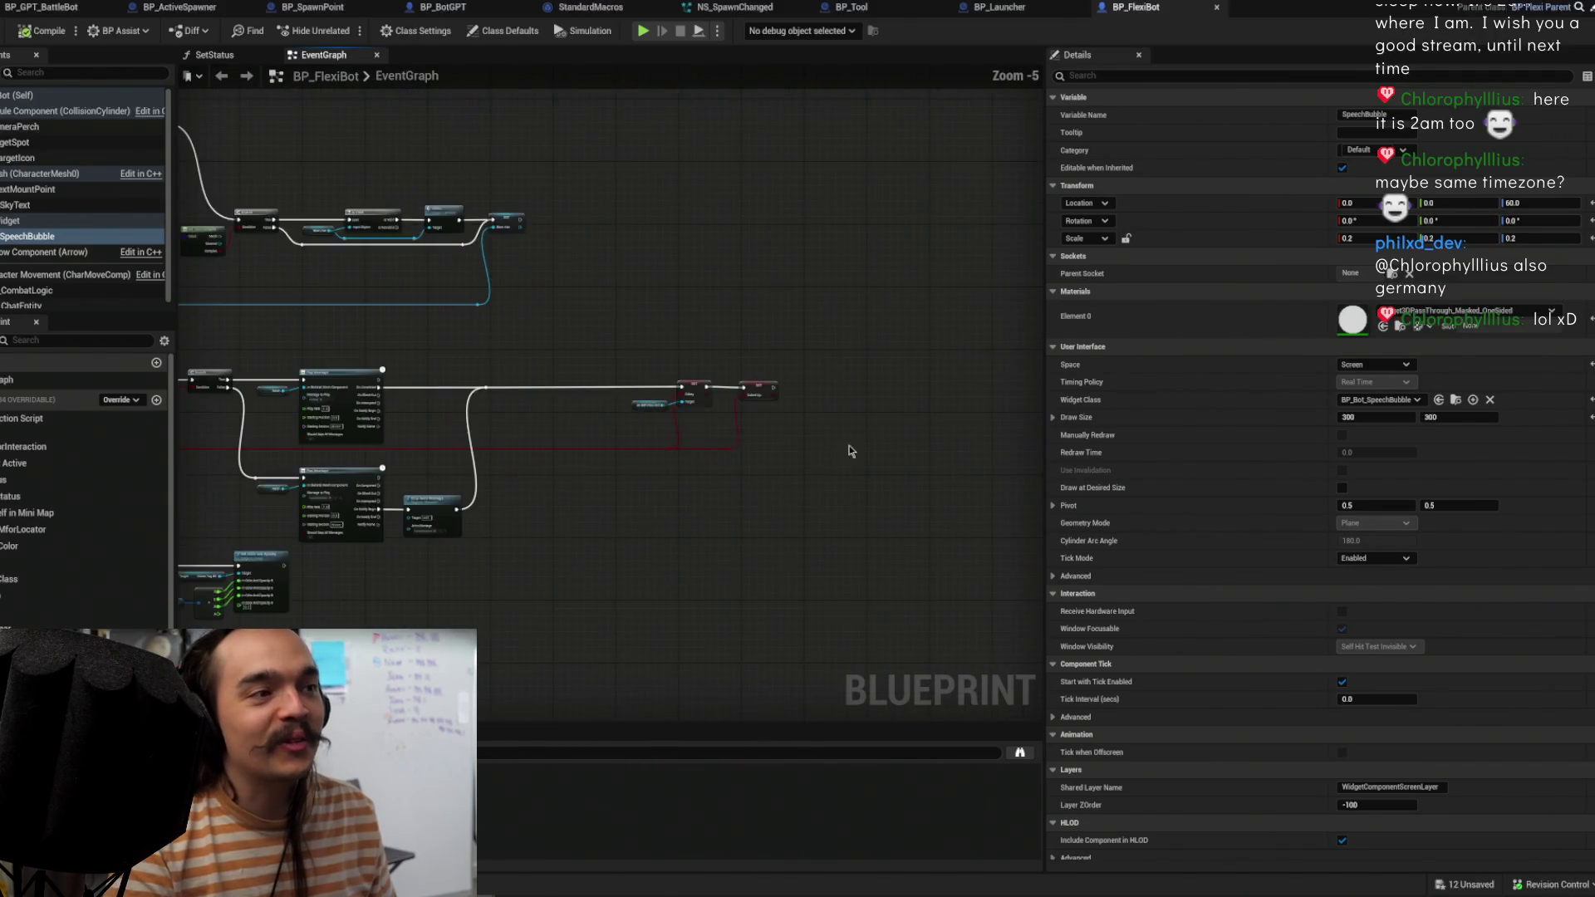
left_click_drag(692, 294, 425, 266)
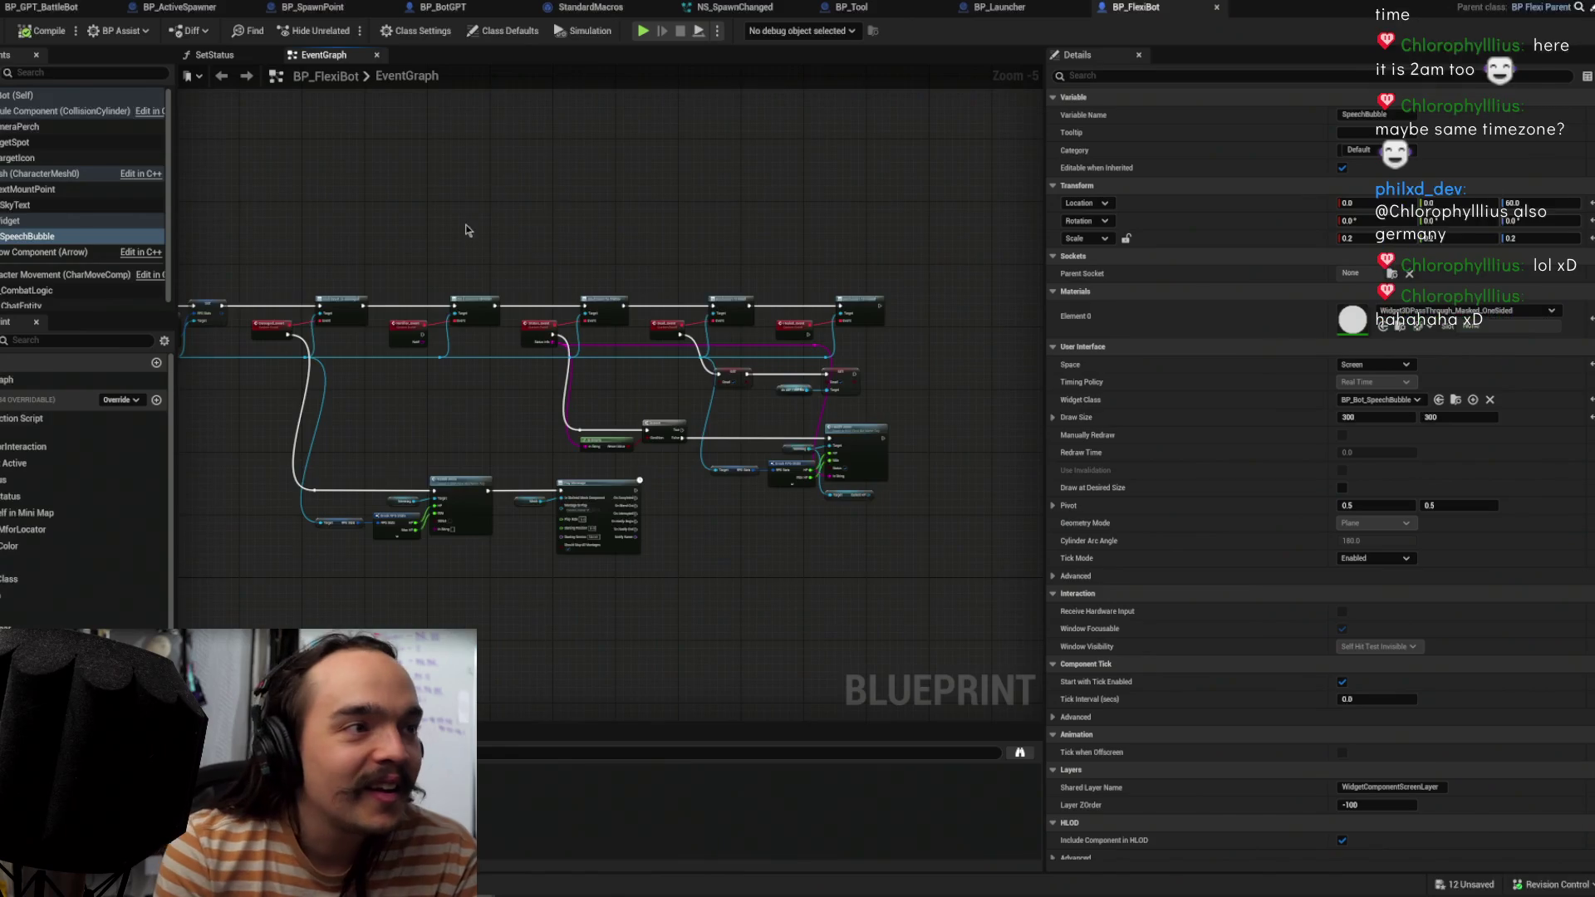
scroll(466, 233, "down", 4)
scroll(839, 387, "down", 2)
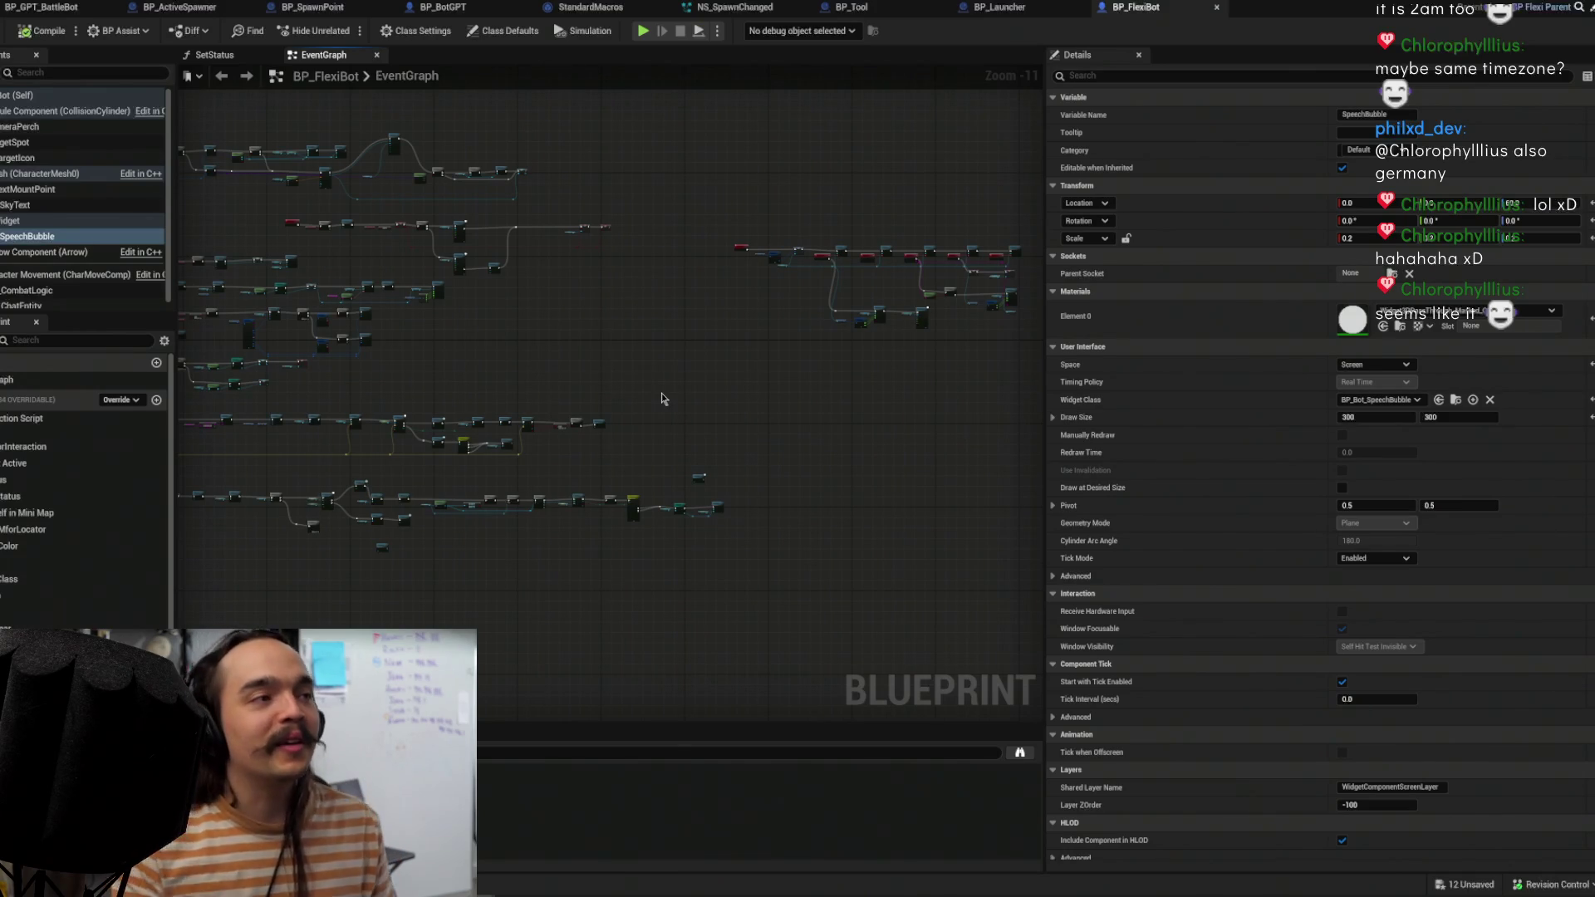
mouse_move(640, 340)
left_mouse_down()
mouse_move(755, 397)
mouse_move(723, 430)
mouse_move(664, 432)
left_mouse_up()
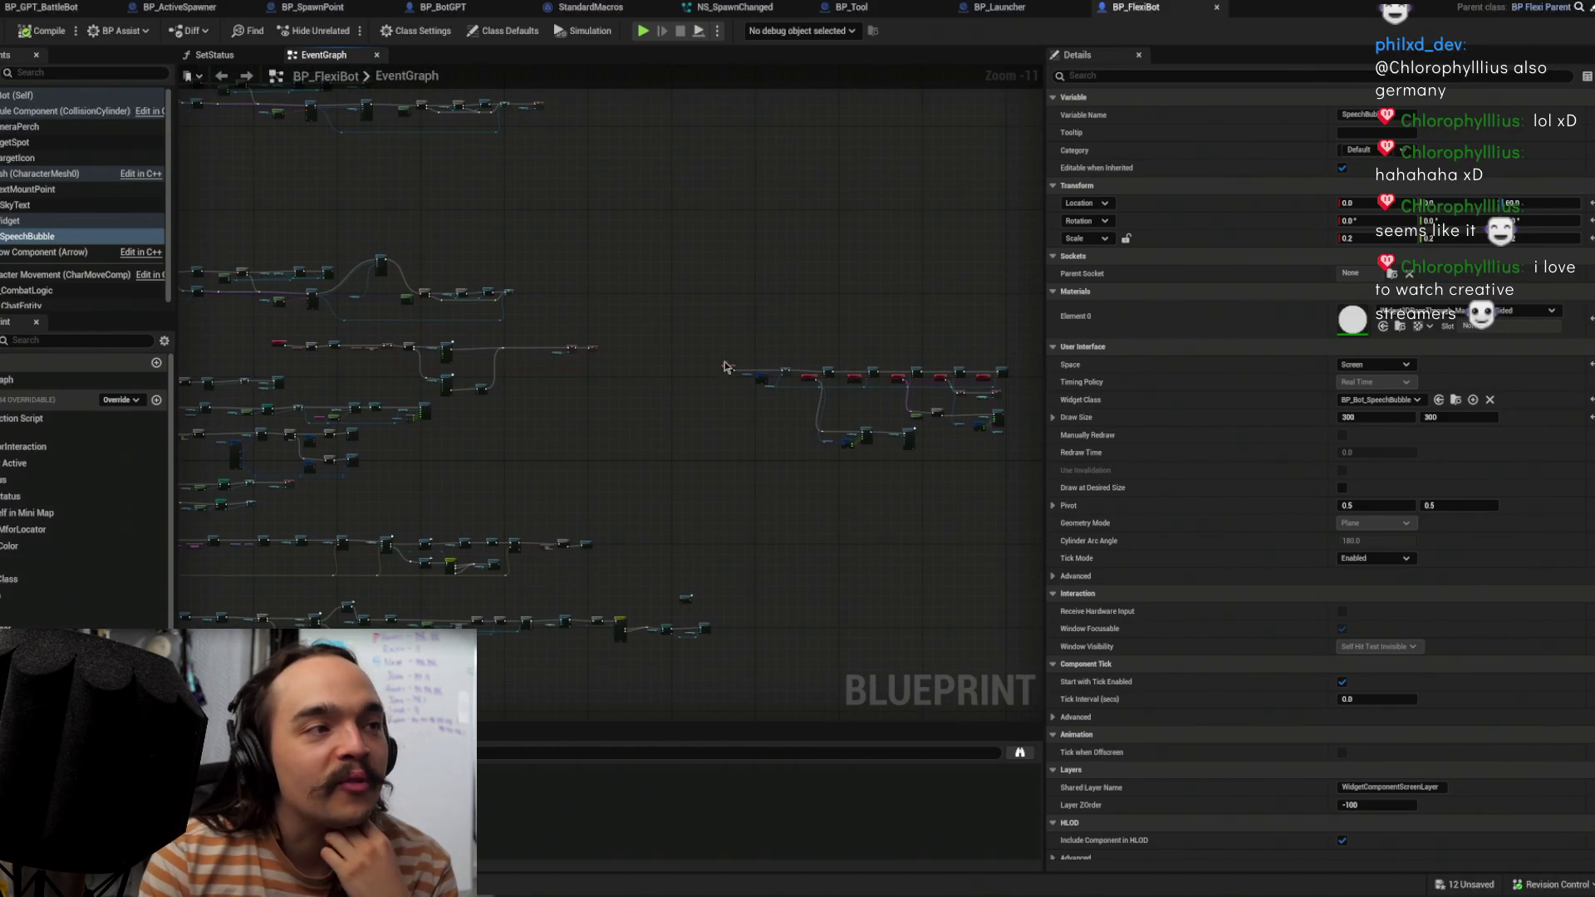
scroll(696, 398, "up", 4)
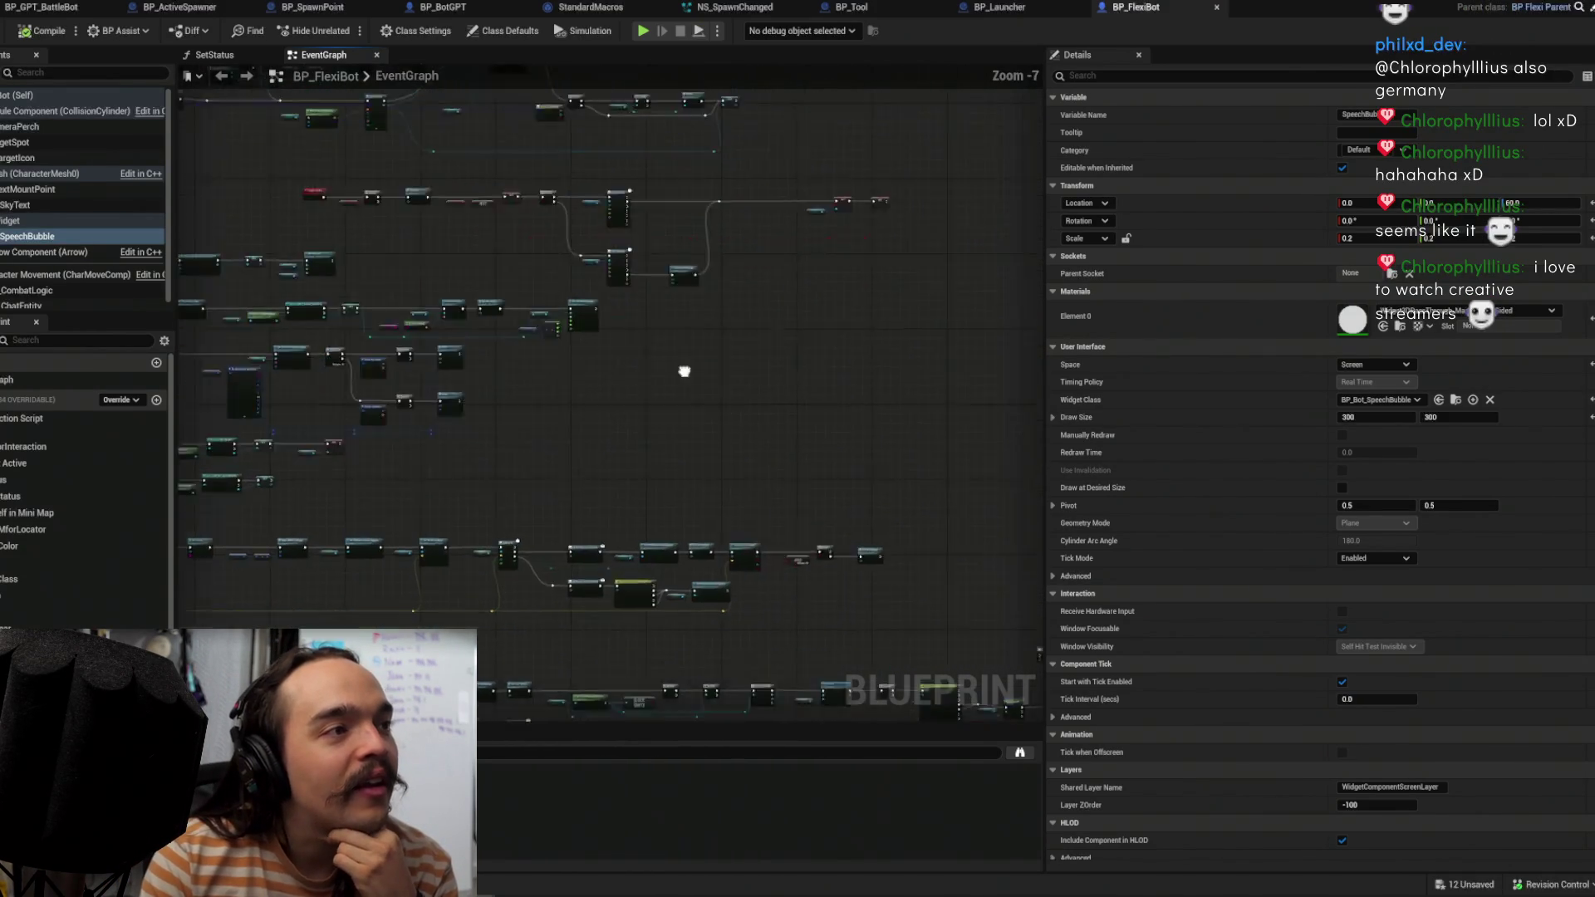
scroll(713, 357, "up", 4)
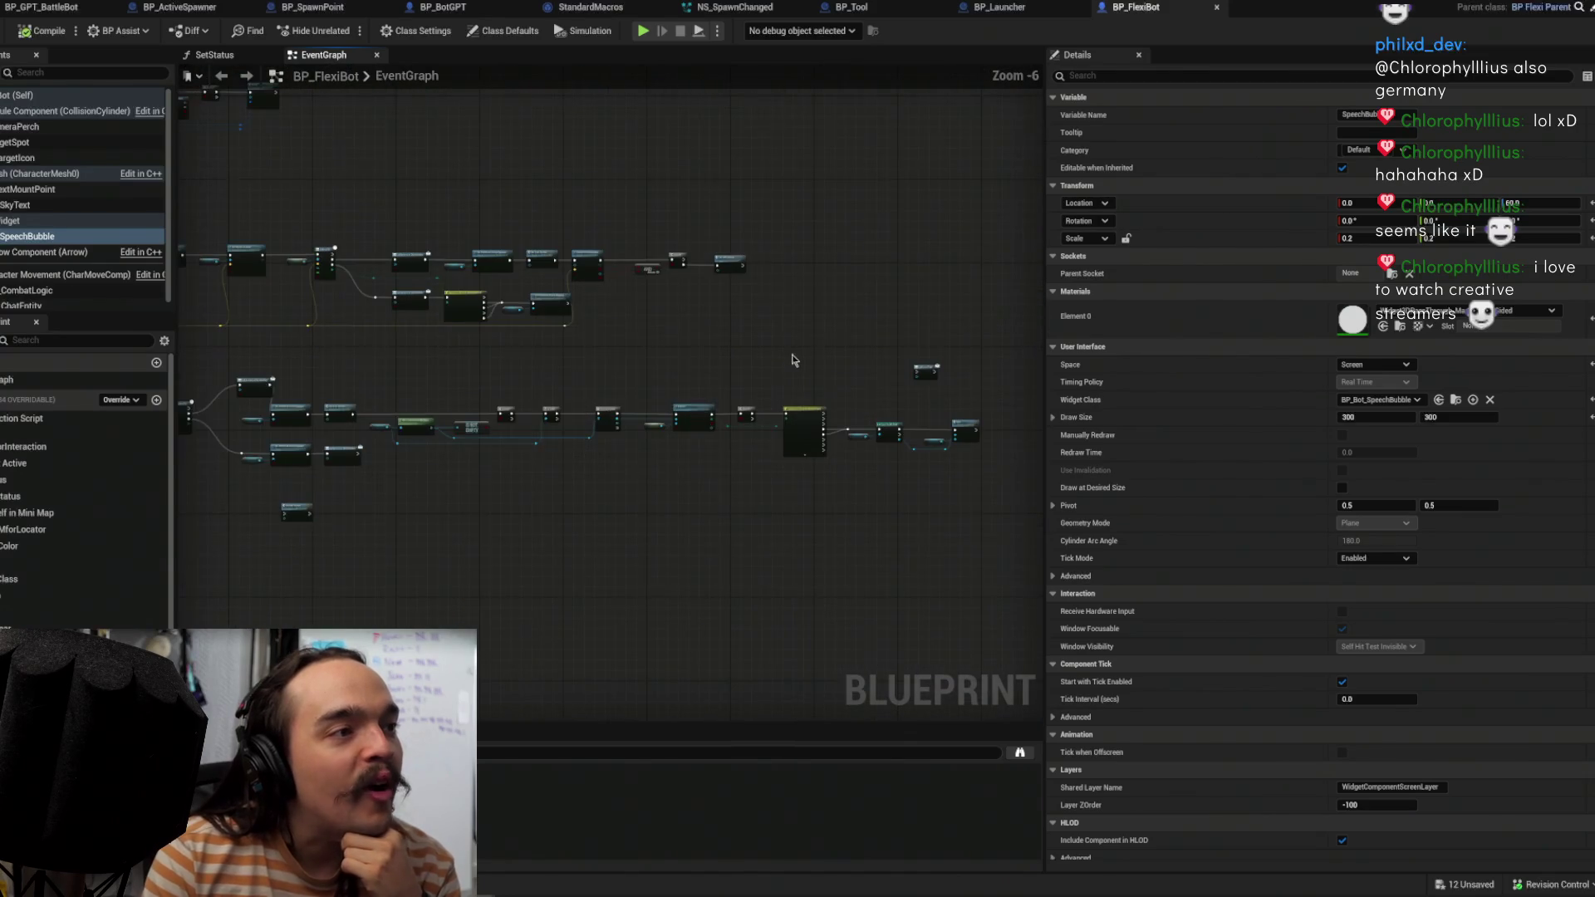
scroll(607, 324, "down", 5)
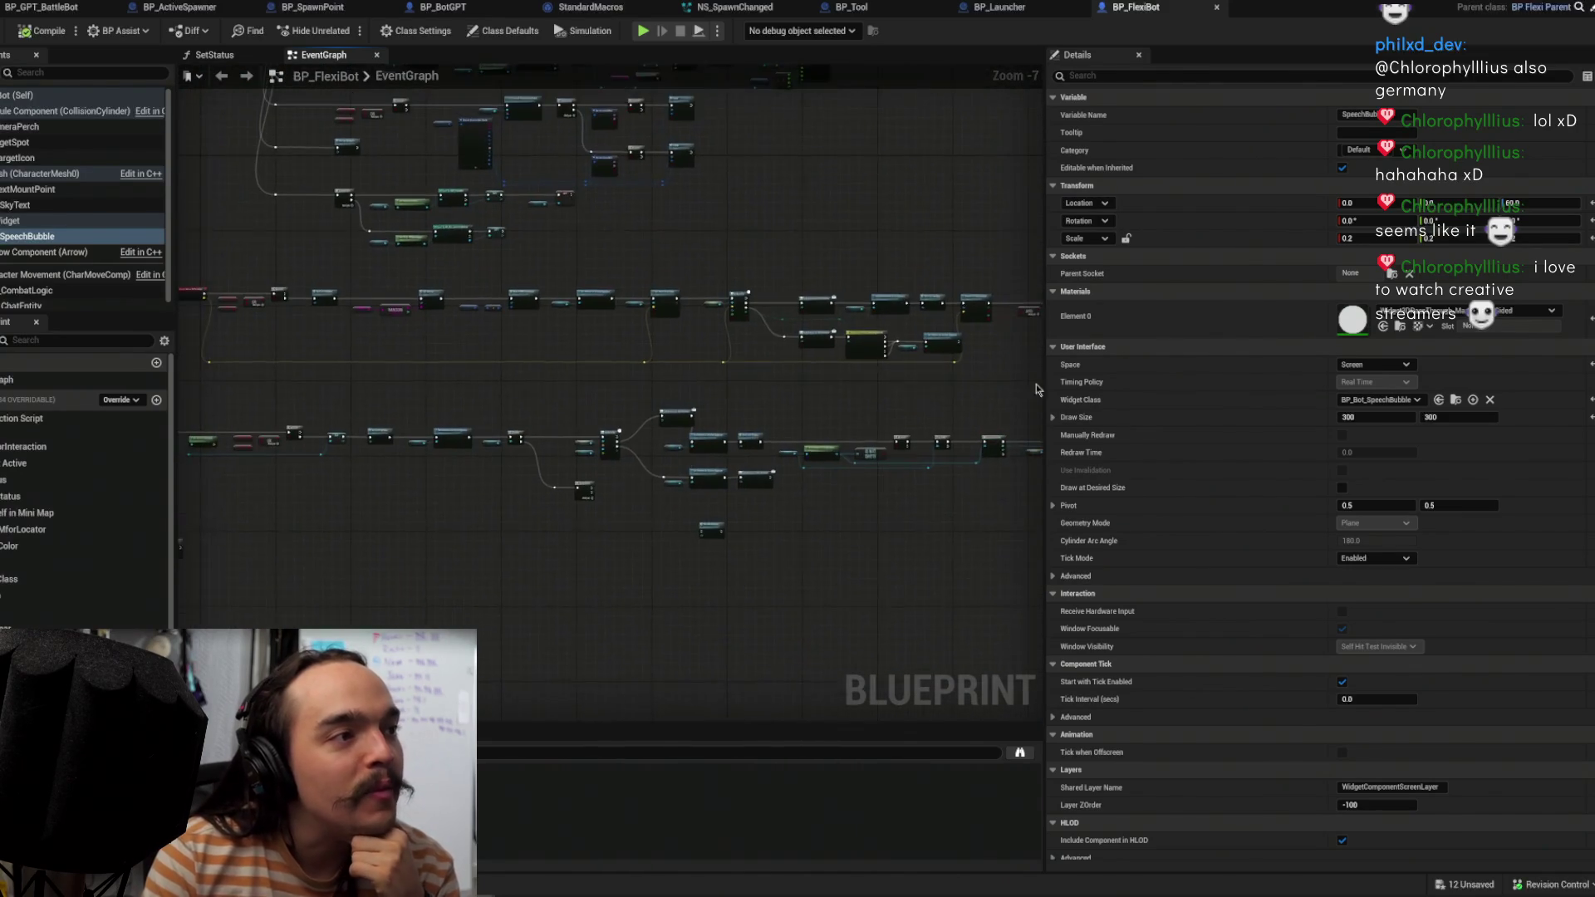
scroll(663, 423, "up", 7)
left_click(764, 391)
left_click_drag(785, 332, 571, 366)
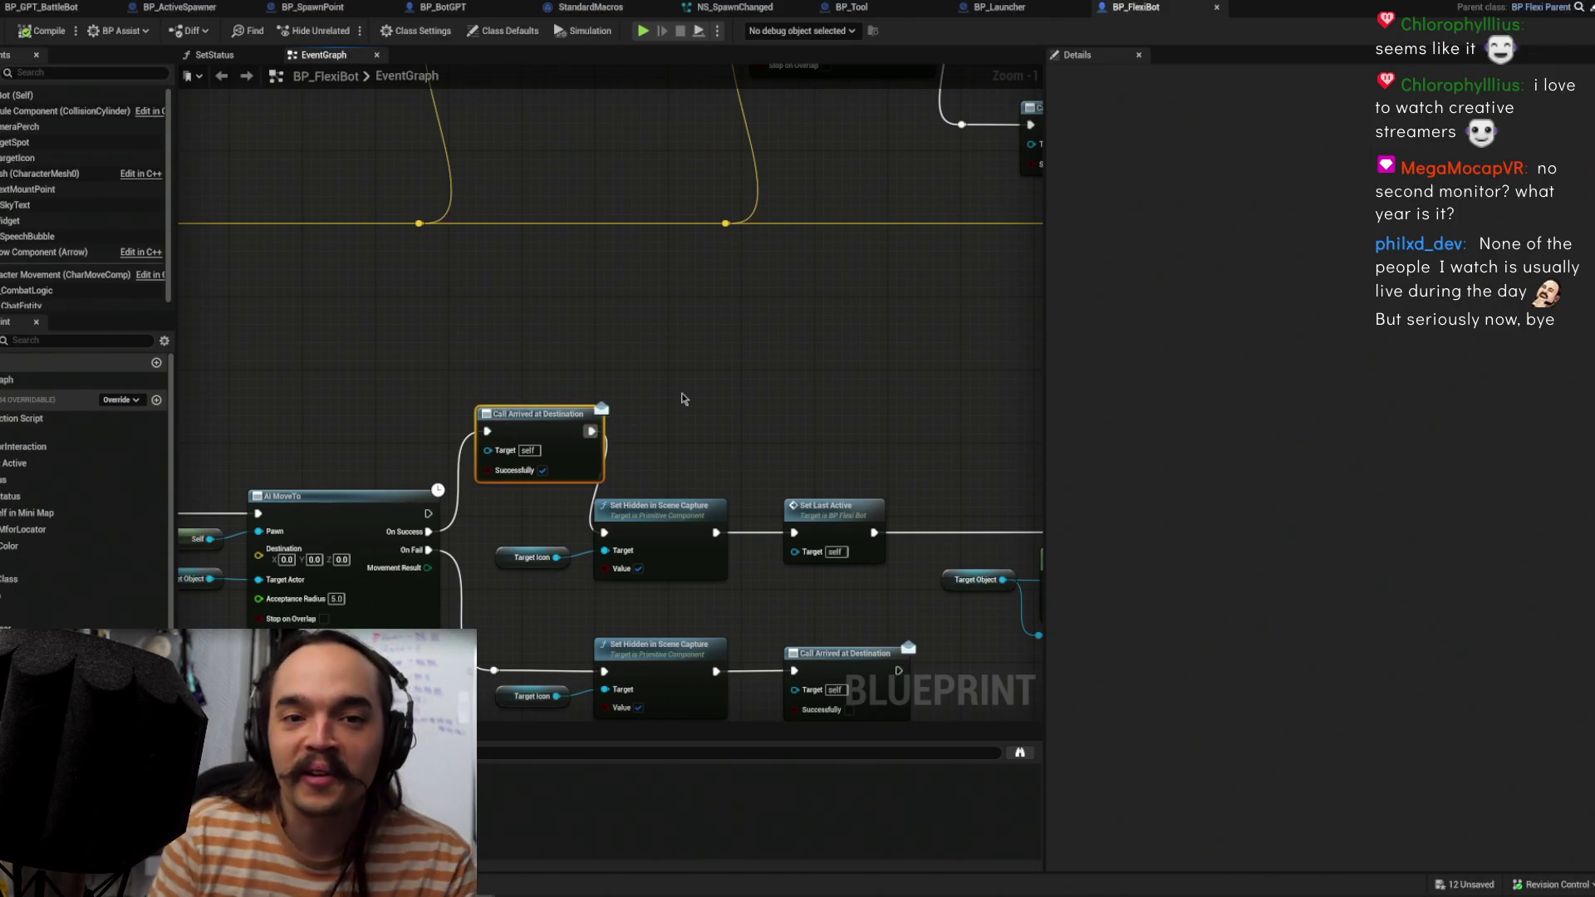
Step: Nudge a couple of EventGraph nodes into place and save BP_FlexiBot with Ctrl+S
scroll(751, 319, "down", 4)
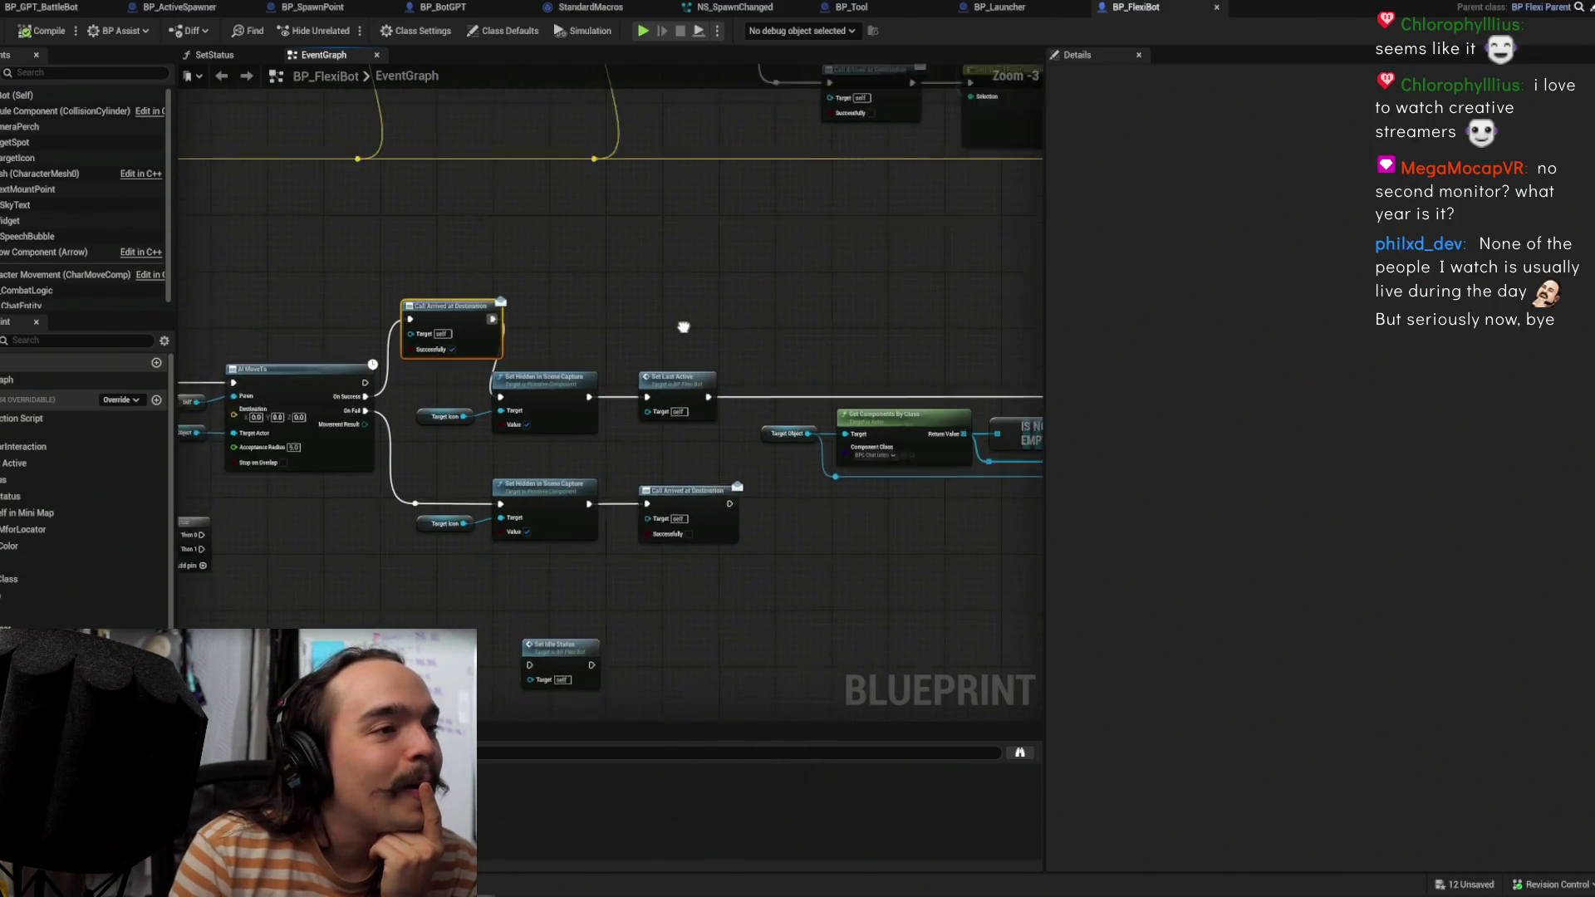
mouse_move(757, 319)
left_mouse_down()
mouse_move(730, 387)
mouse_move(852, 389)
left_mouse_up()
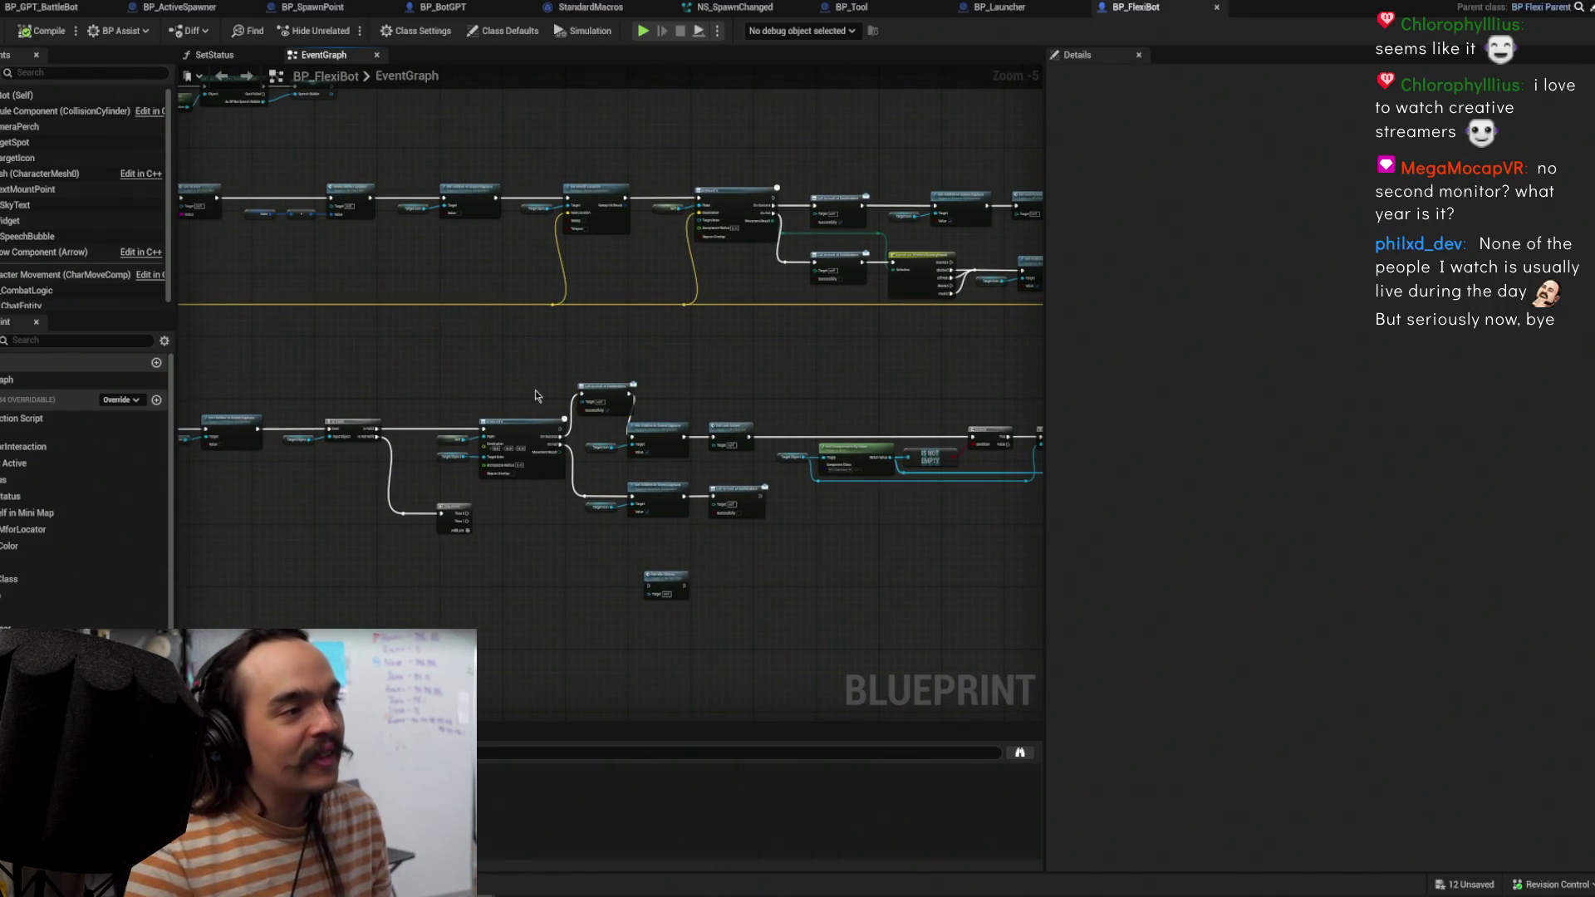
mouse_move(605, 400)
left_mouse_down()
mouse_move(598, 416)
mouse_move(621, 427)
left_mouse_up()
scroll(641, 482, "down", 2)
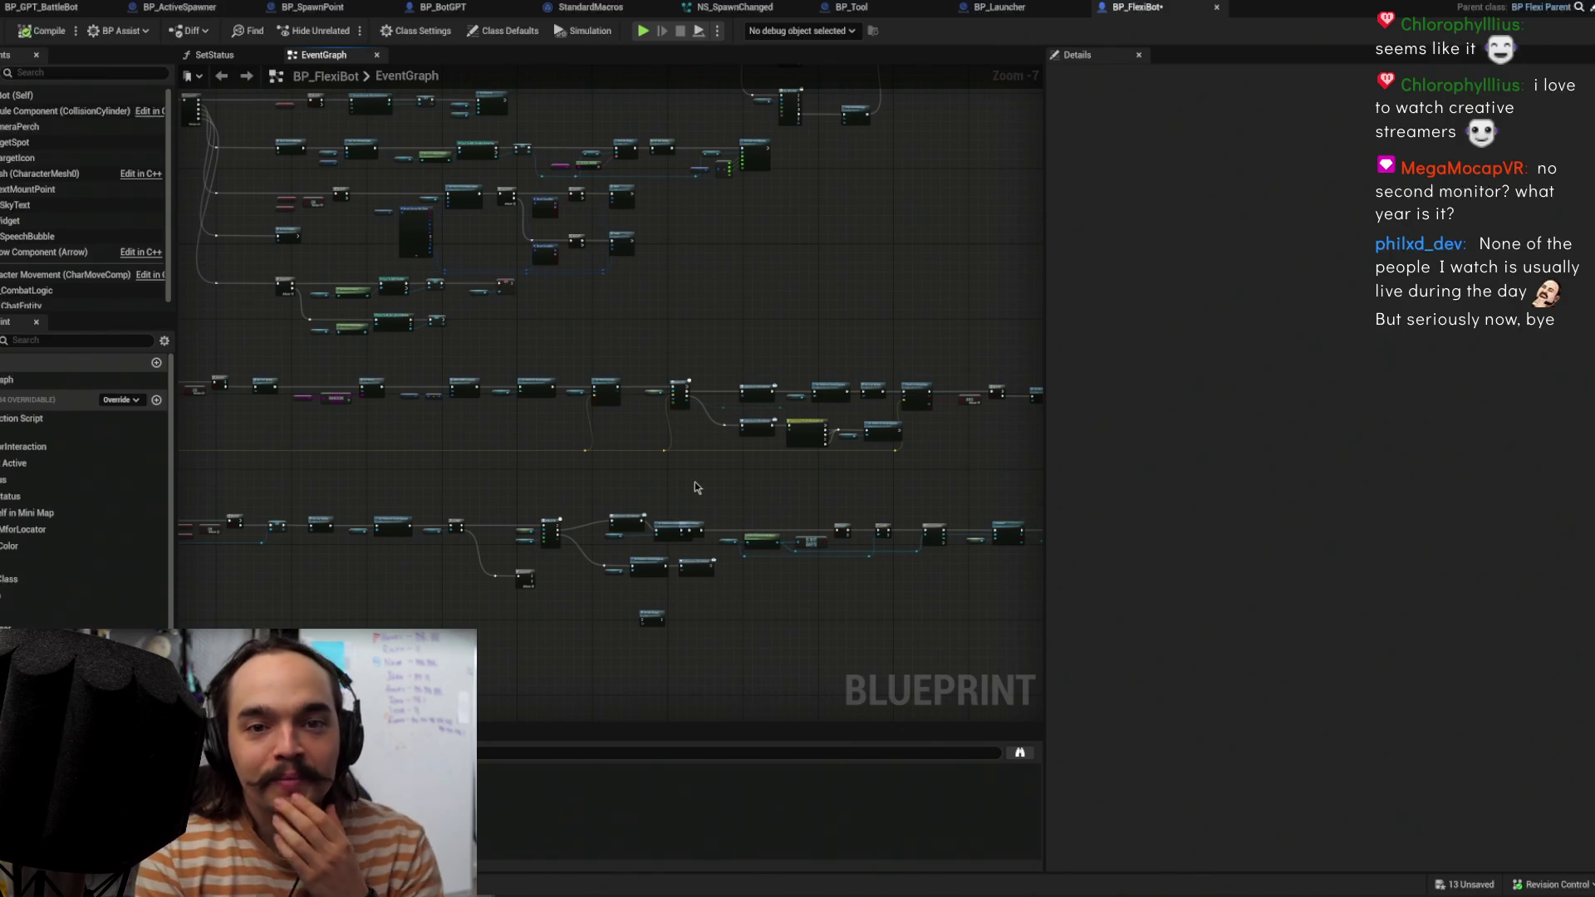
scroll(595, 534, "up", 2)
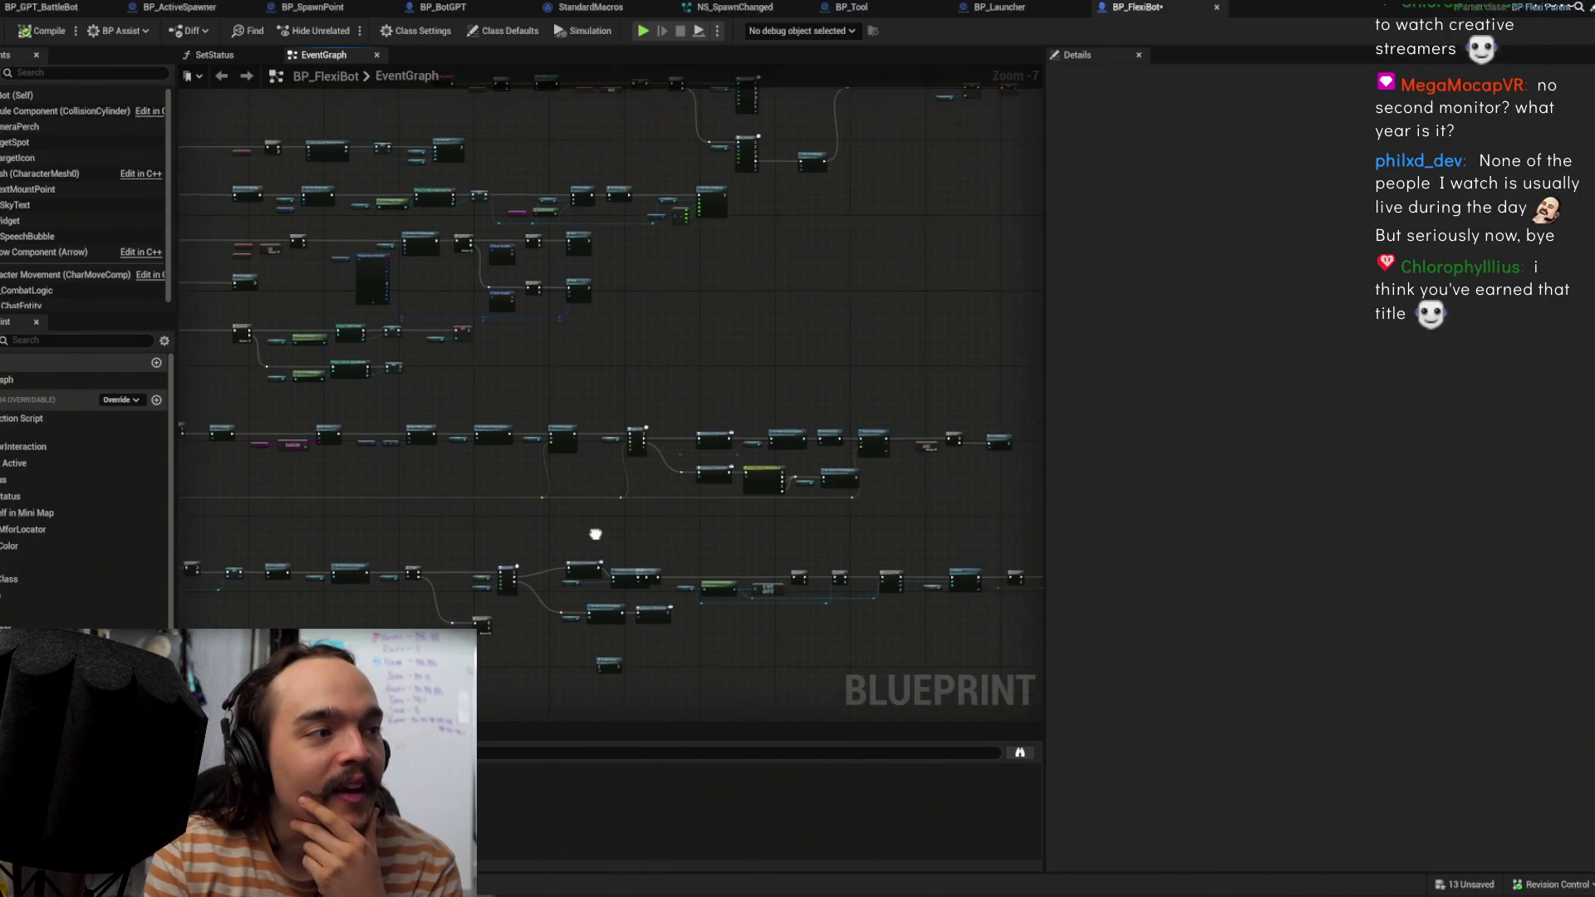
left_click_drag(564, 577, 560, 573)
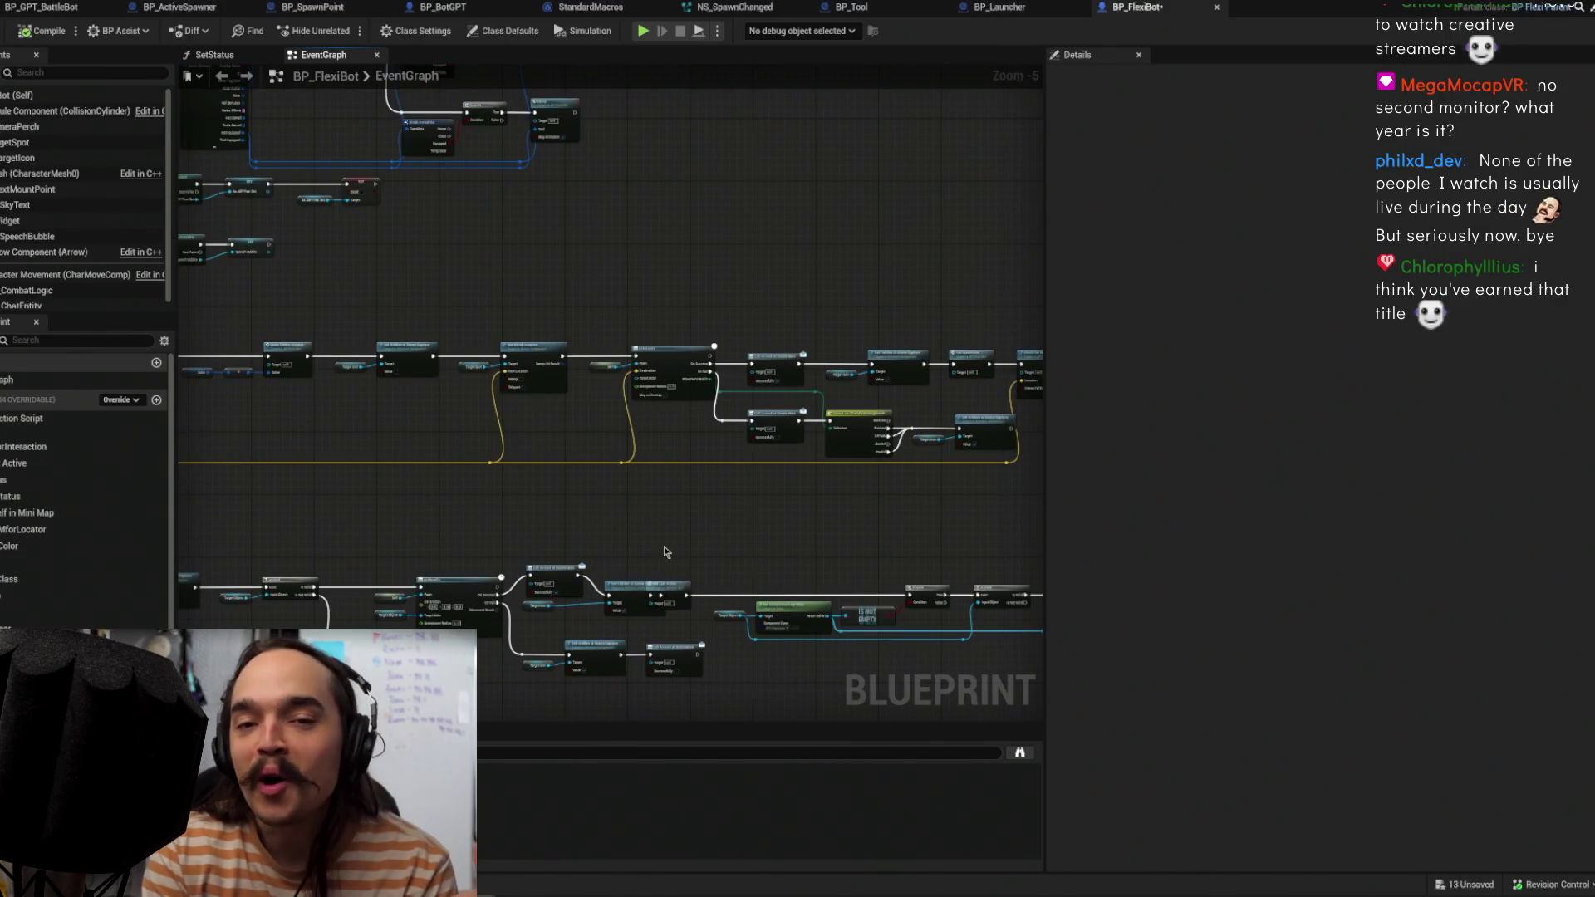
scroll(602, 569, "down", 2)
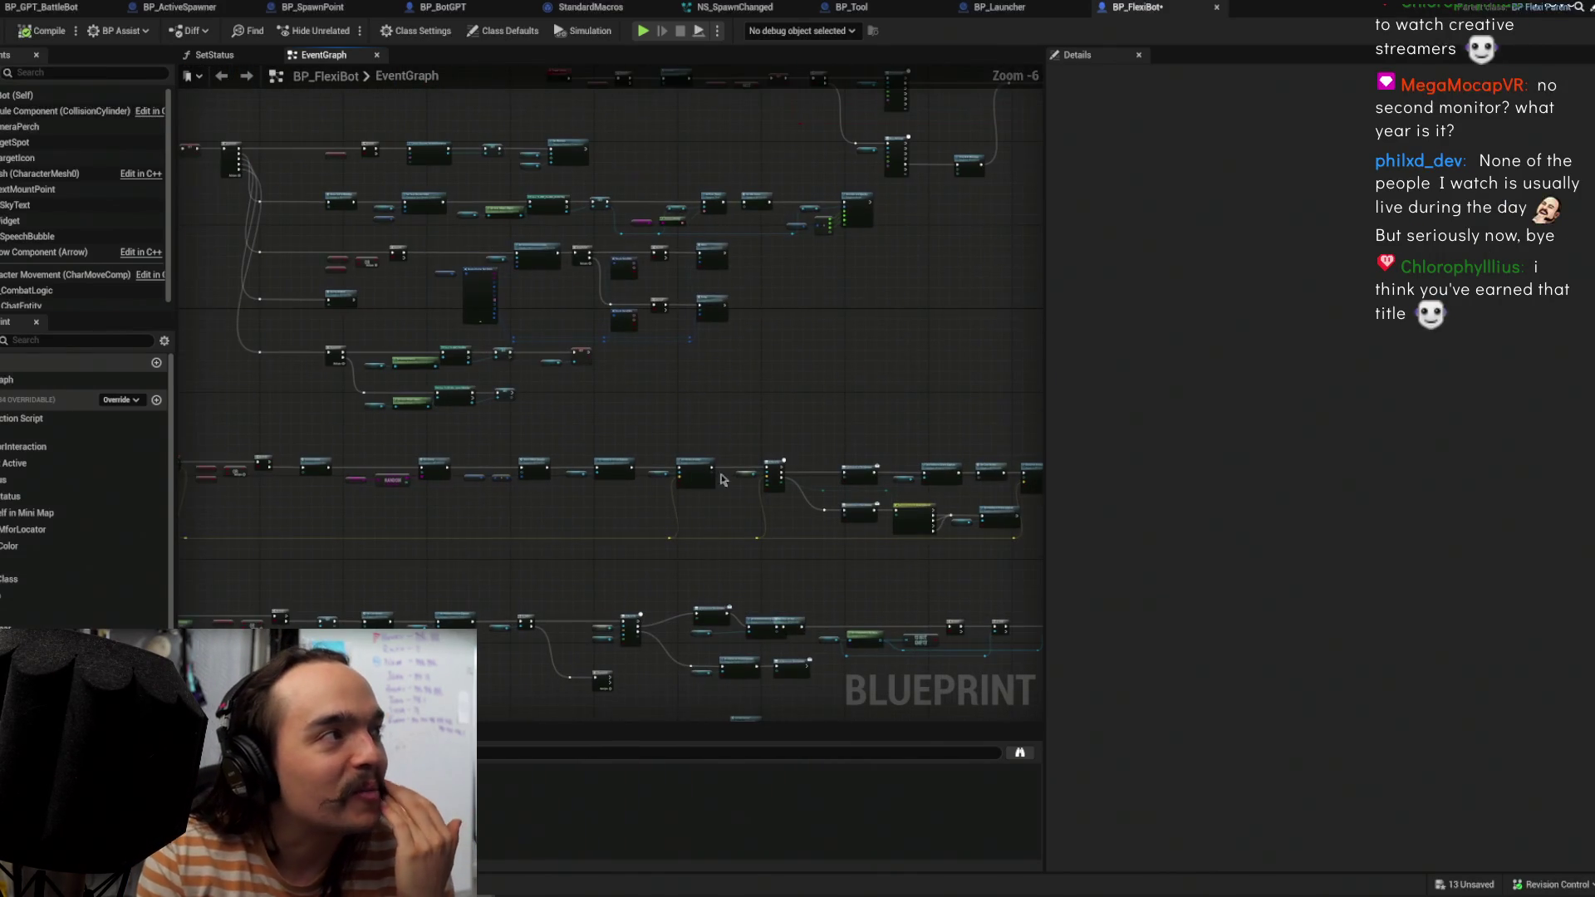
key("ctrl+s")
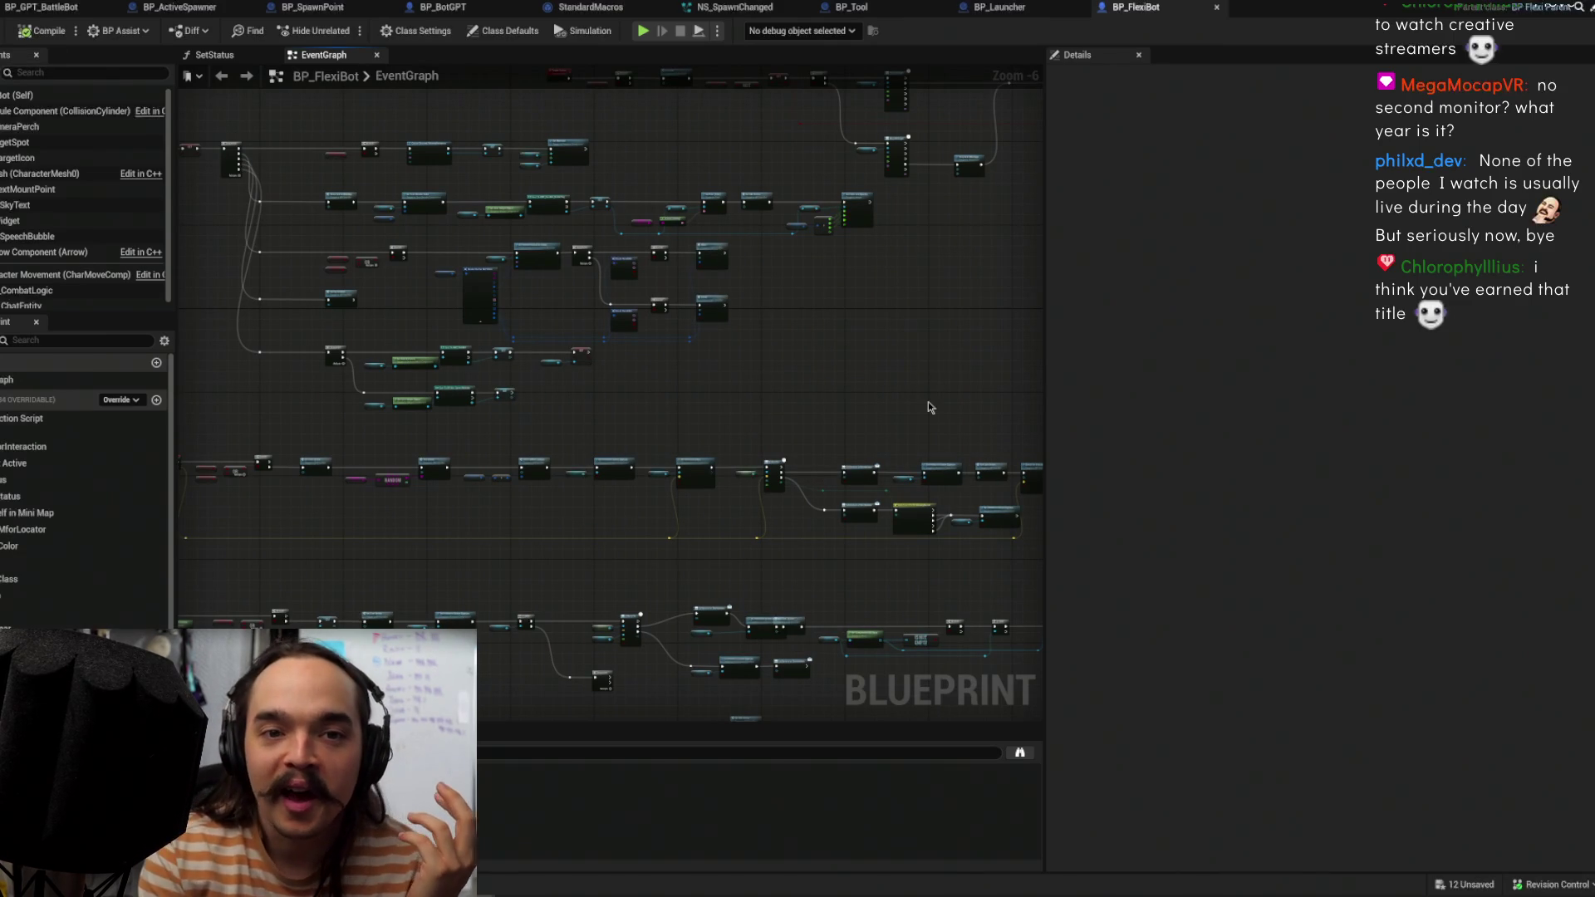
Step: Pan to a sparser graph region, save again, and return to the level editor
mouse_move(930, 407)
left_mouse_down()
mouse_move(784, 434)
mouse_move(595, 432)
mouse_move(632, 415)
mouse_move(608, 464)
mouse_move(877, 577)
left_mouse_up()
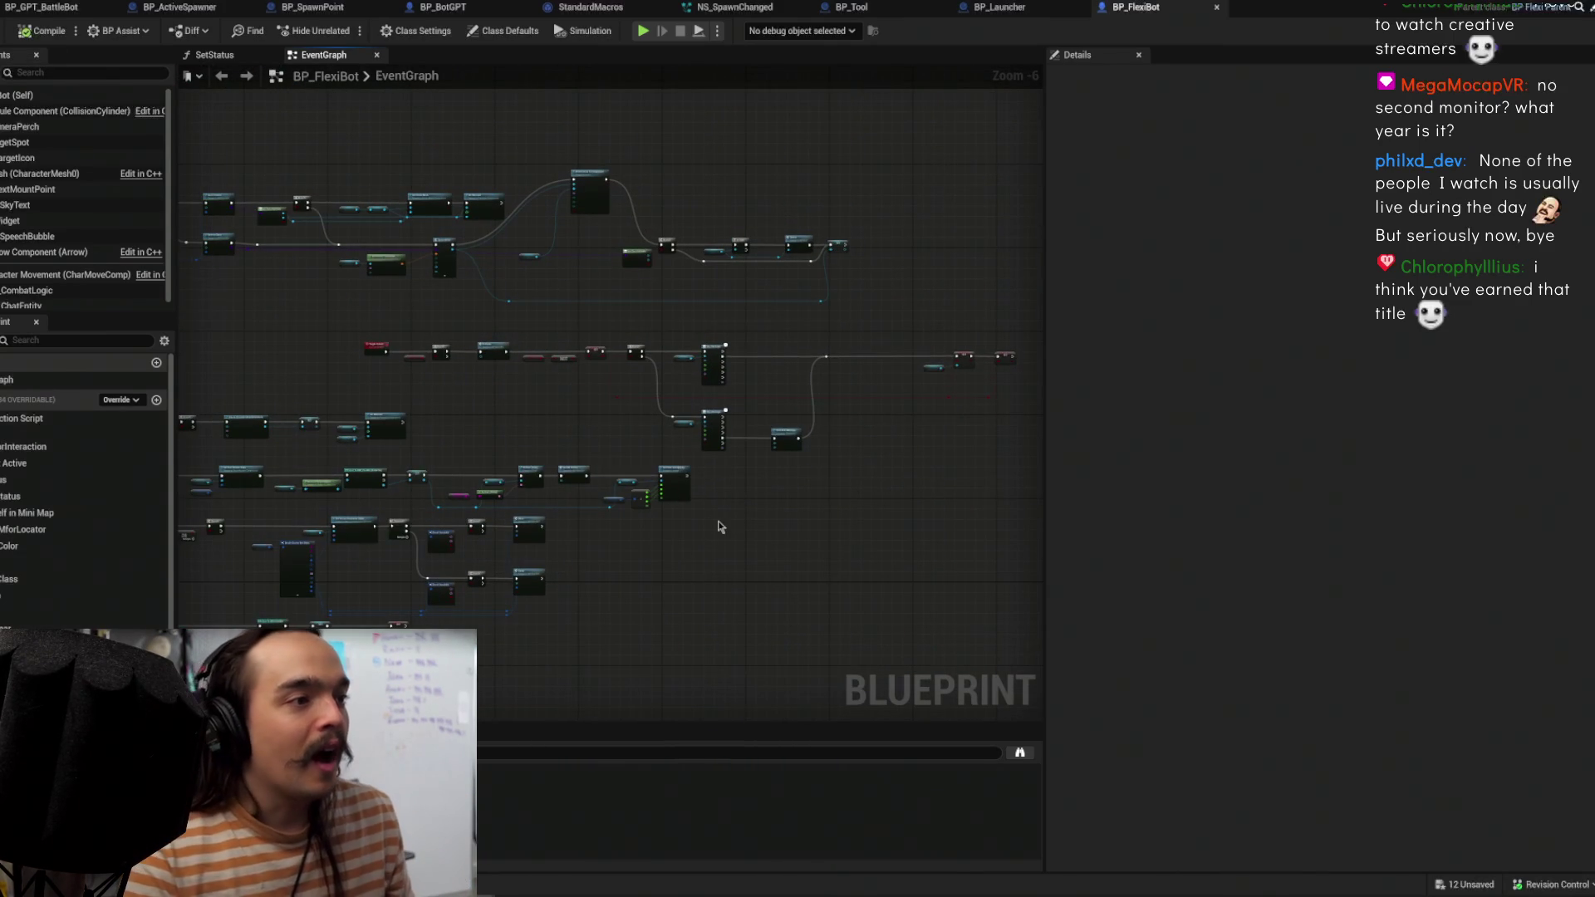
scroll(702, 593, "down", 1)
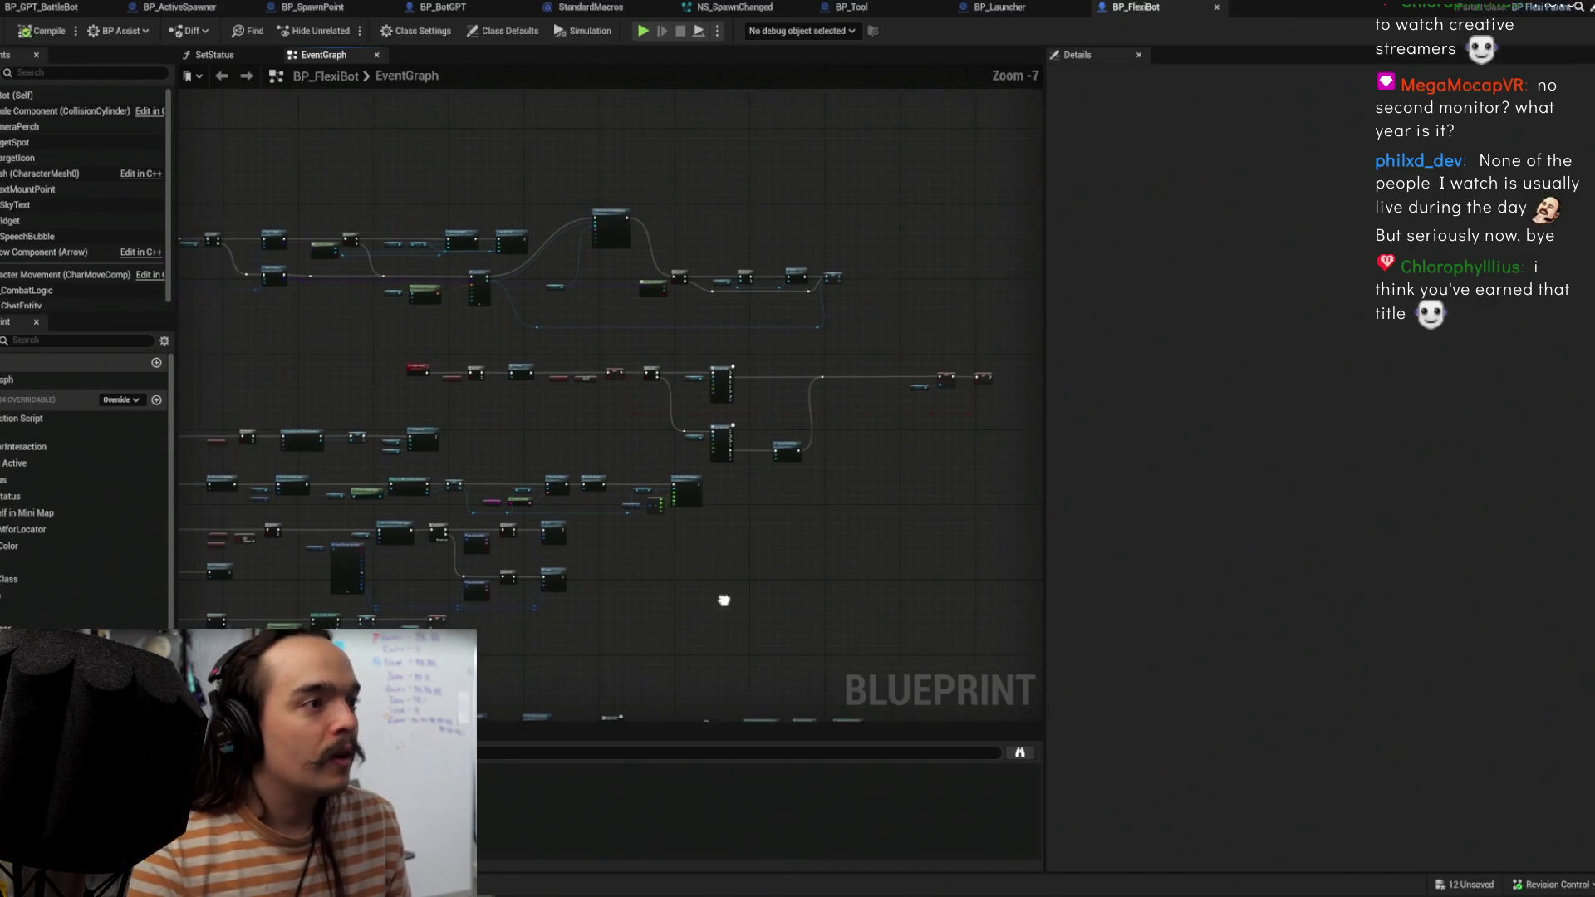
key("ctrl+s")
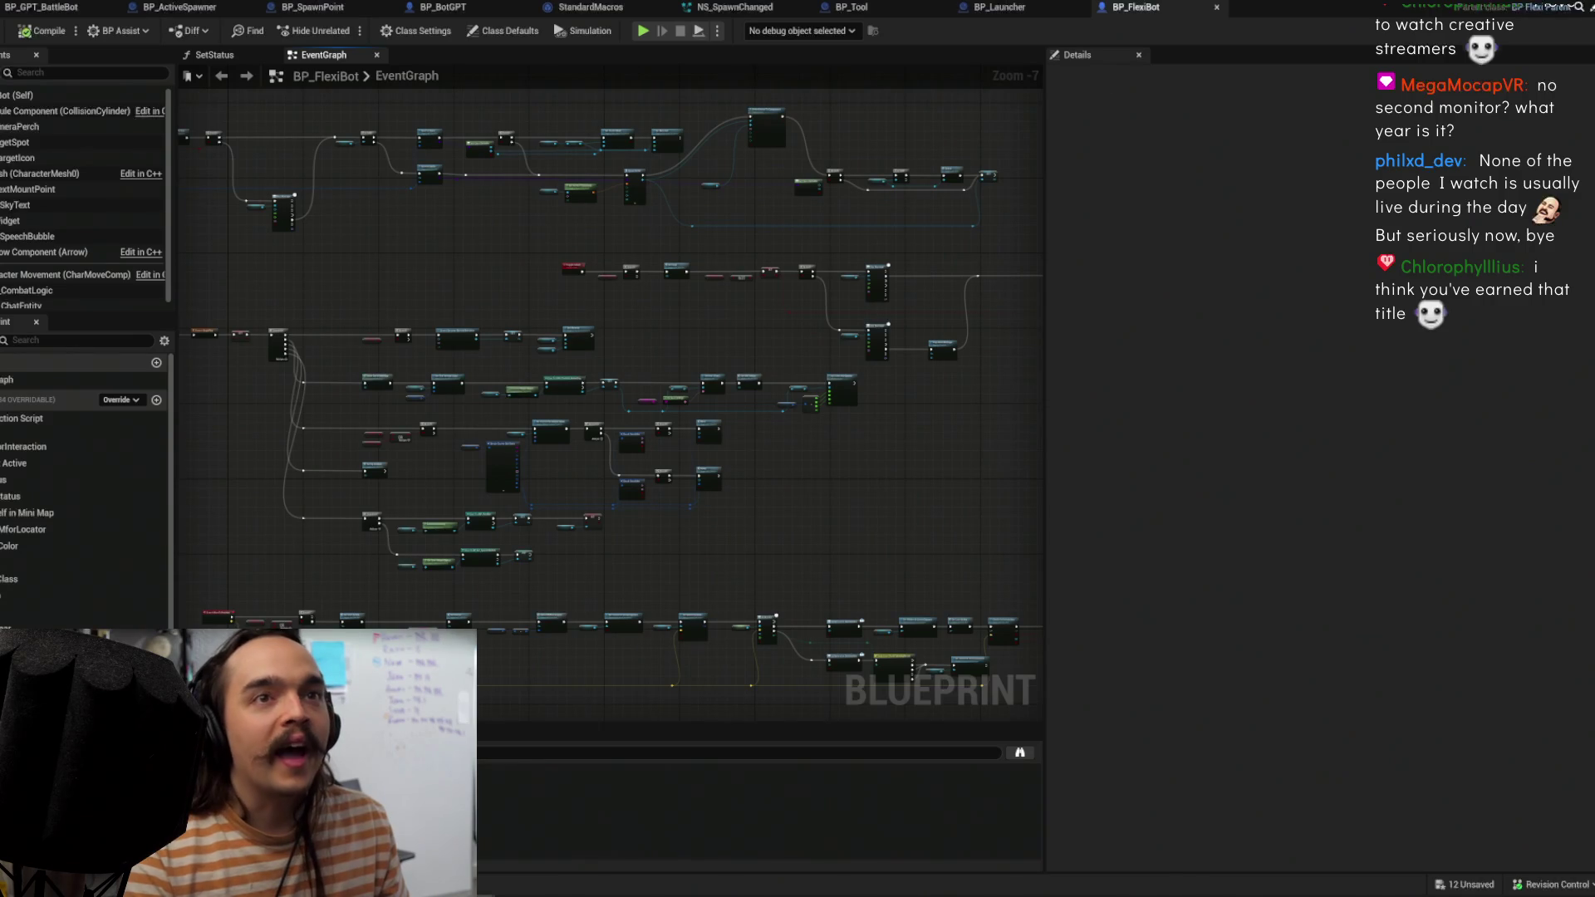
key("alt+Tab")
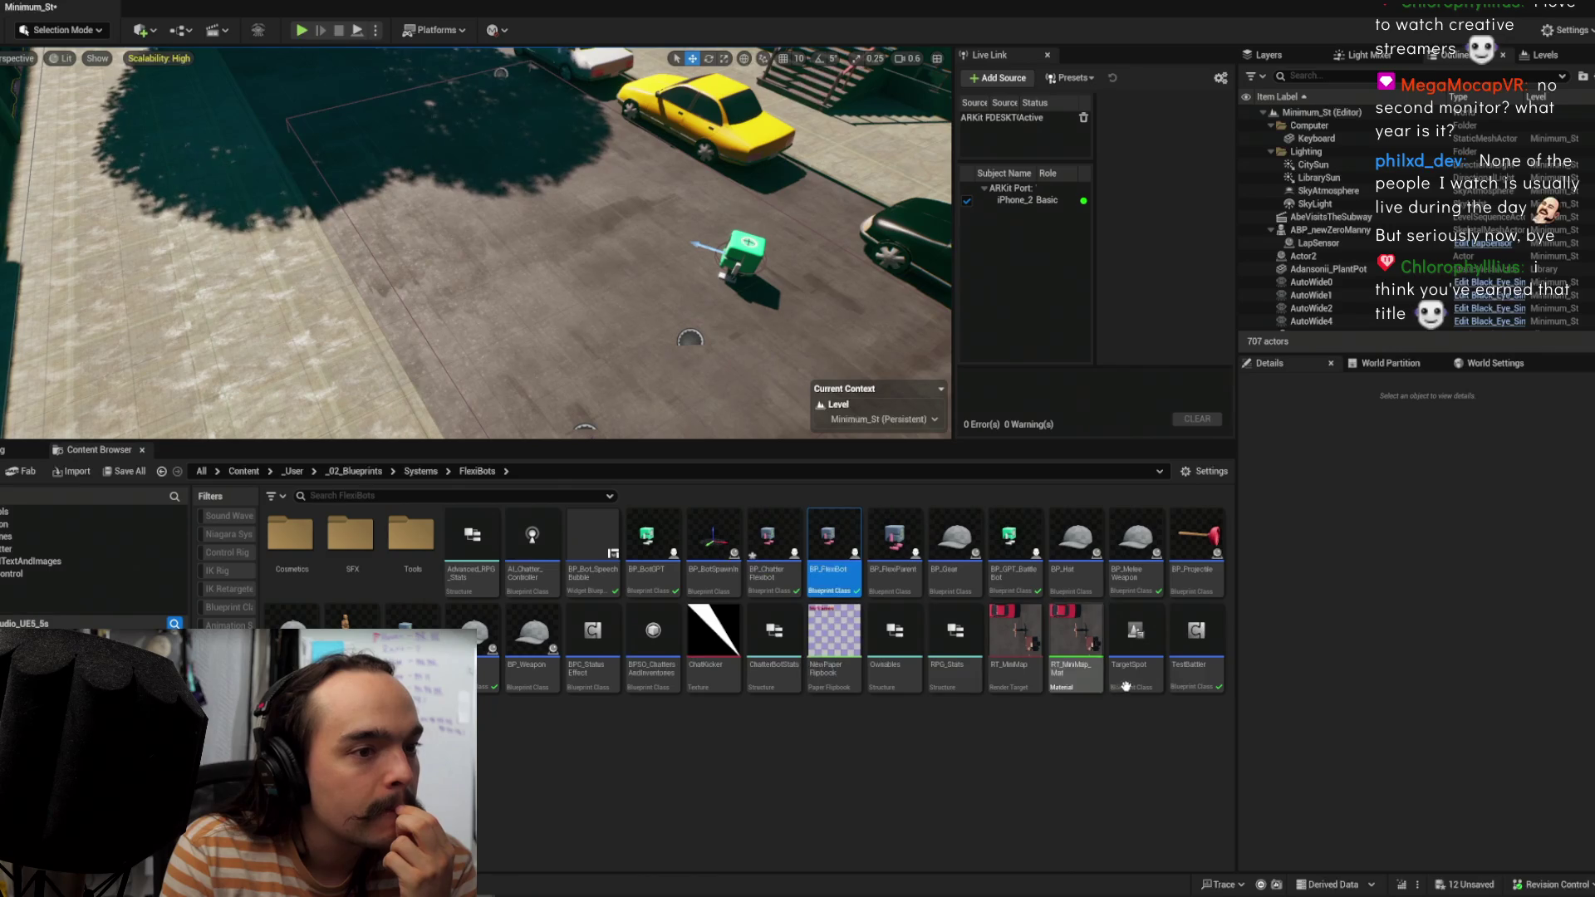
mouse_move(642, 694)
mouse_move(299, 631)
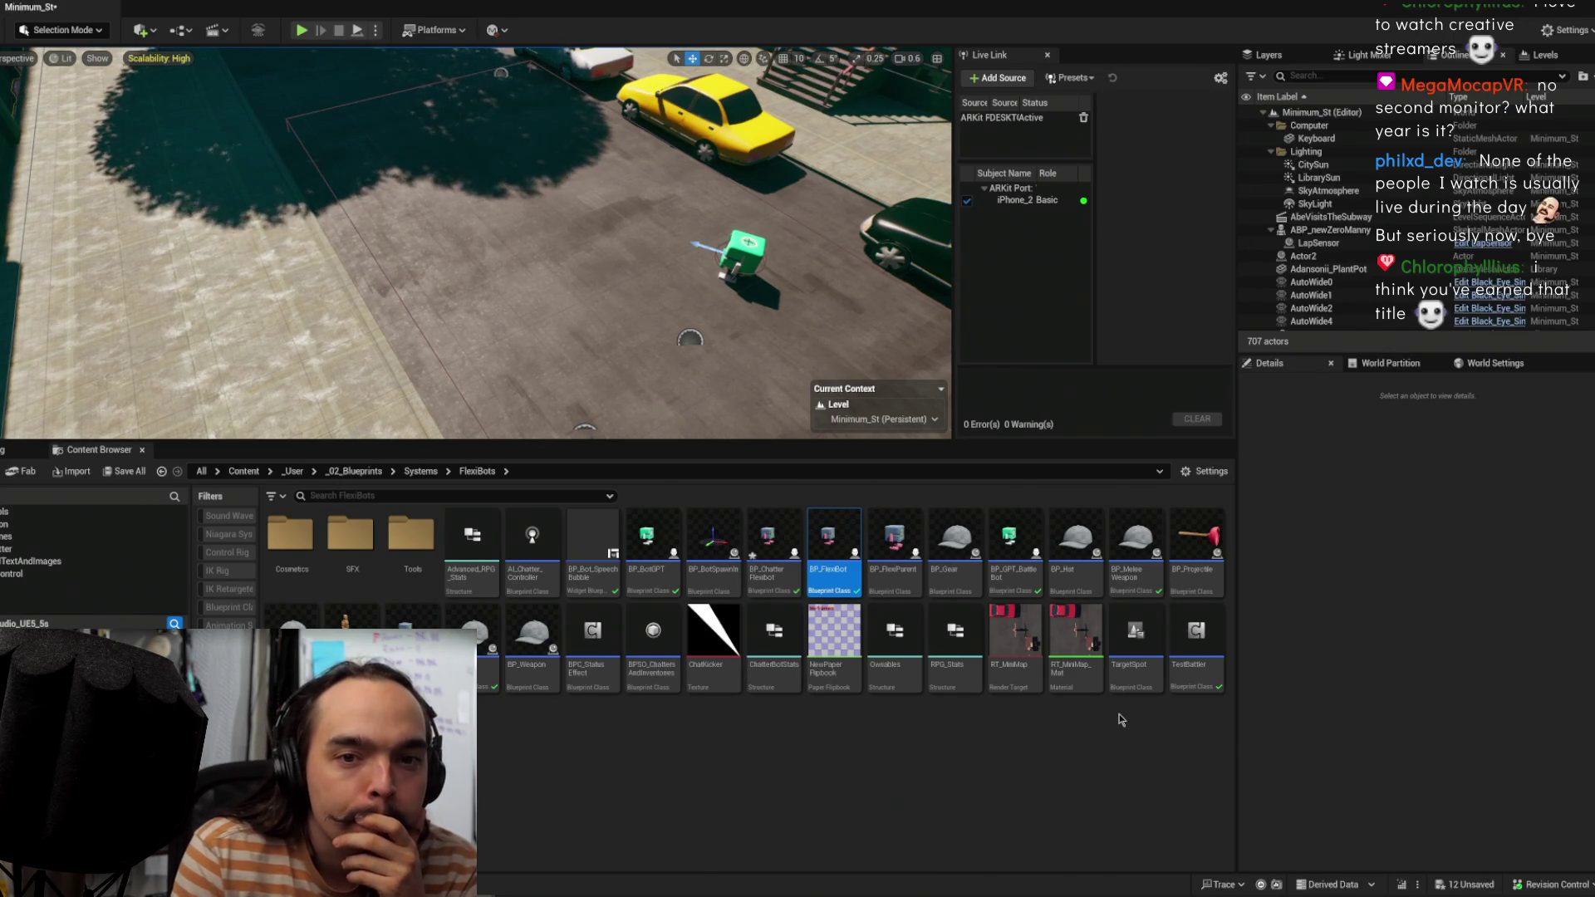
left_click(852, 762)
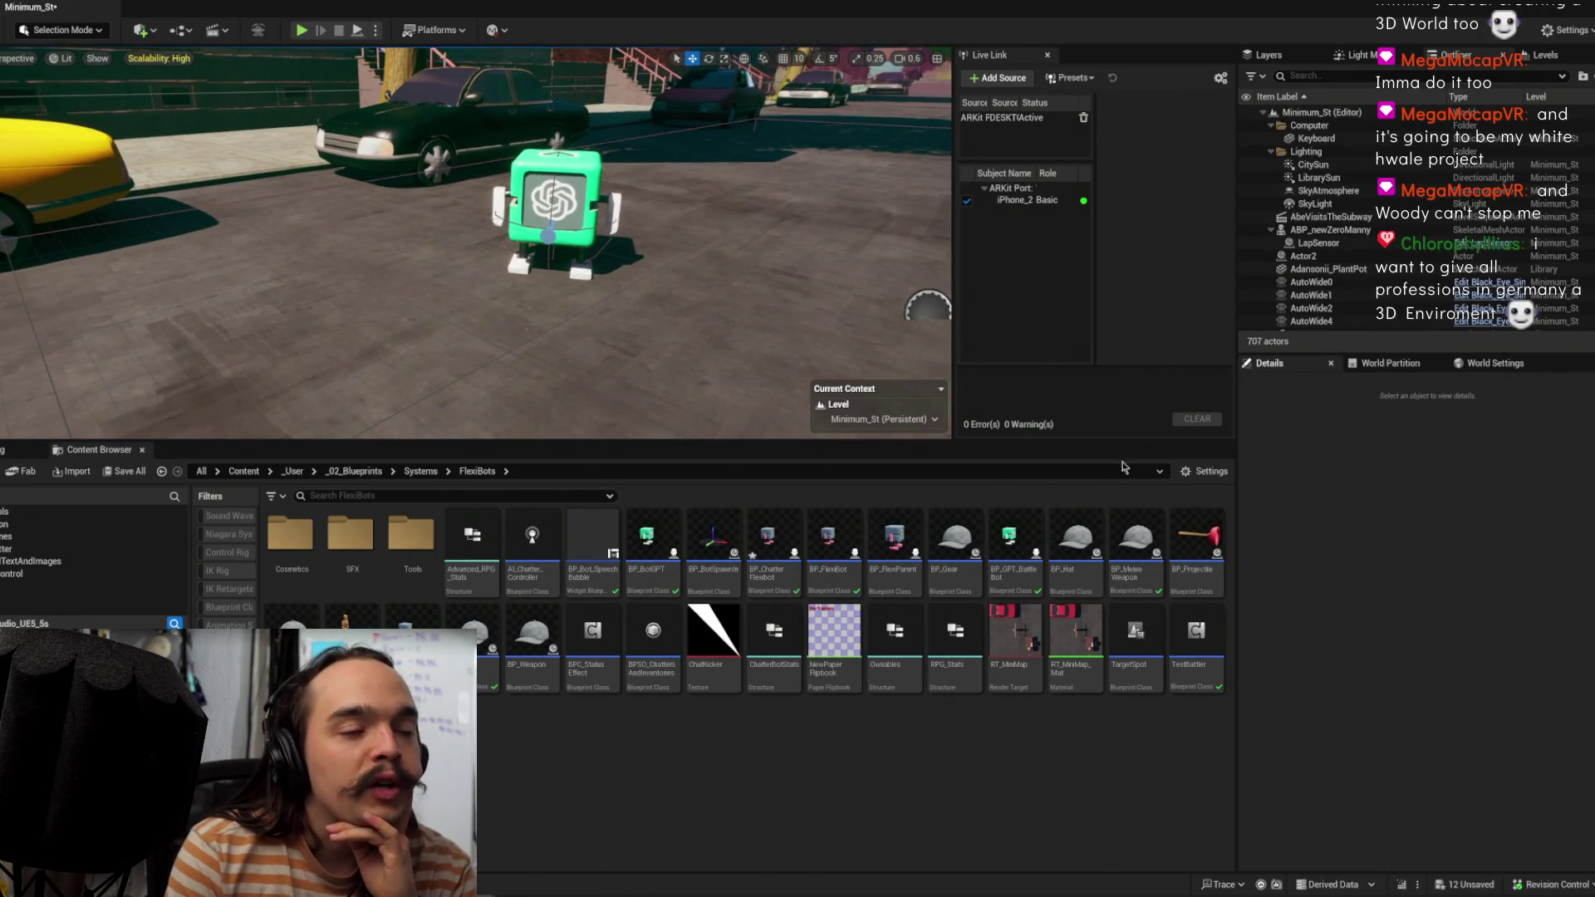
Step: Enlarge the level viewport, select the green BP_GPT_BattleBot robot and open its Blueprint with Ctrl+E
left_click_drag(634, 354, 653, 340)
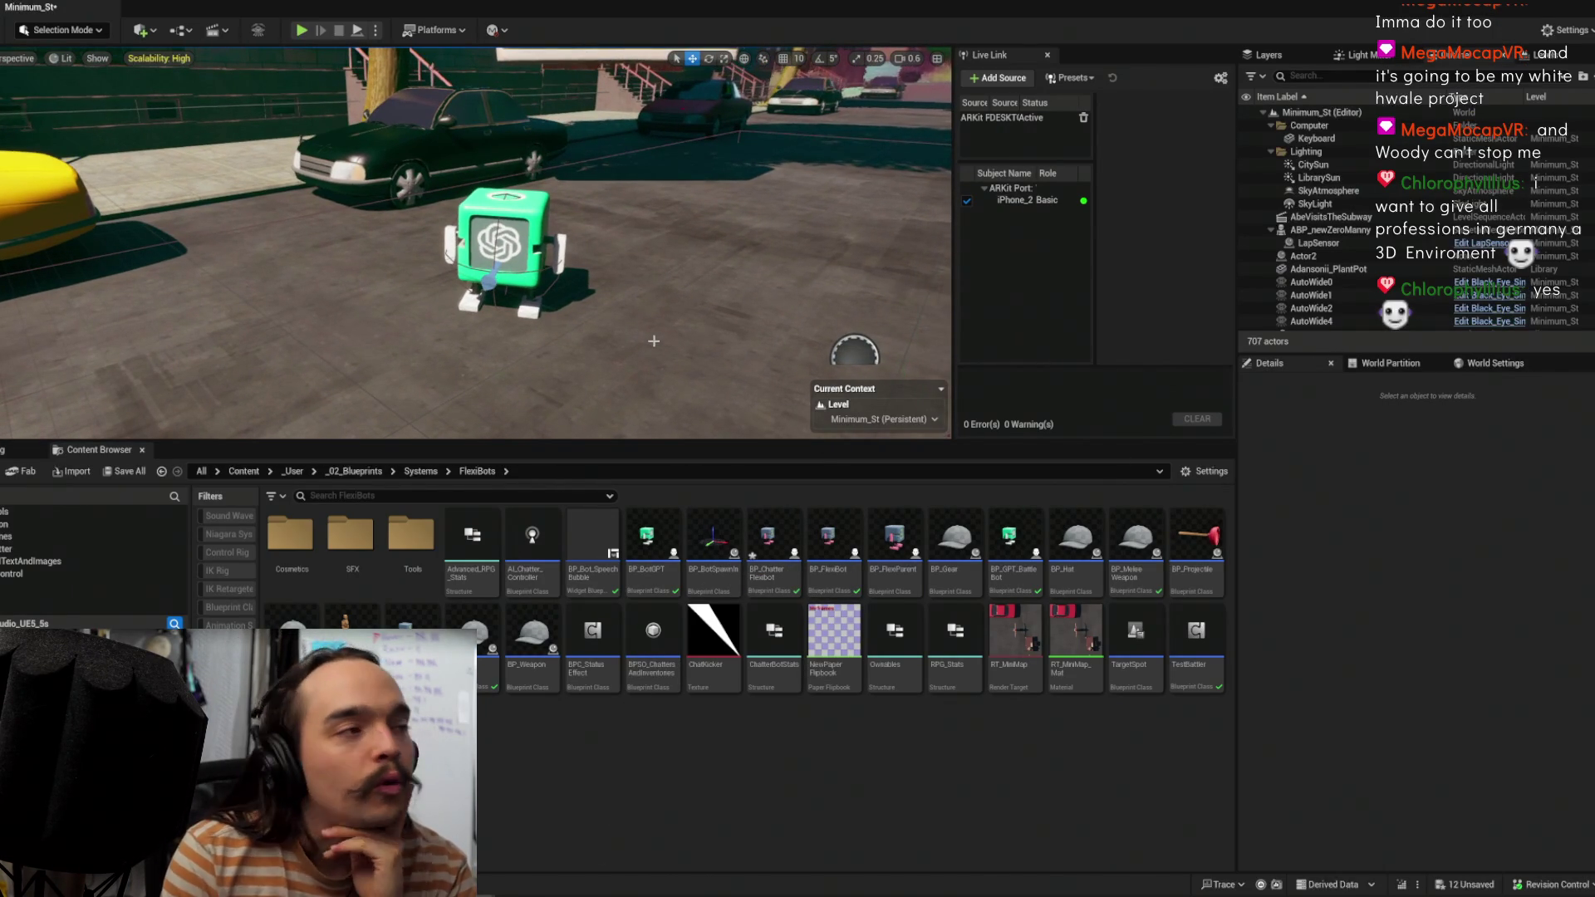
left_click_drag(709, 441, 688, 568)
scroll(523, 366, "down", 5)
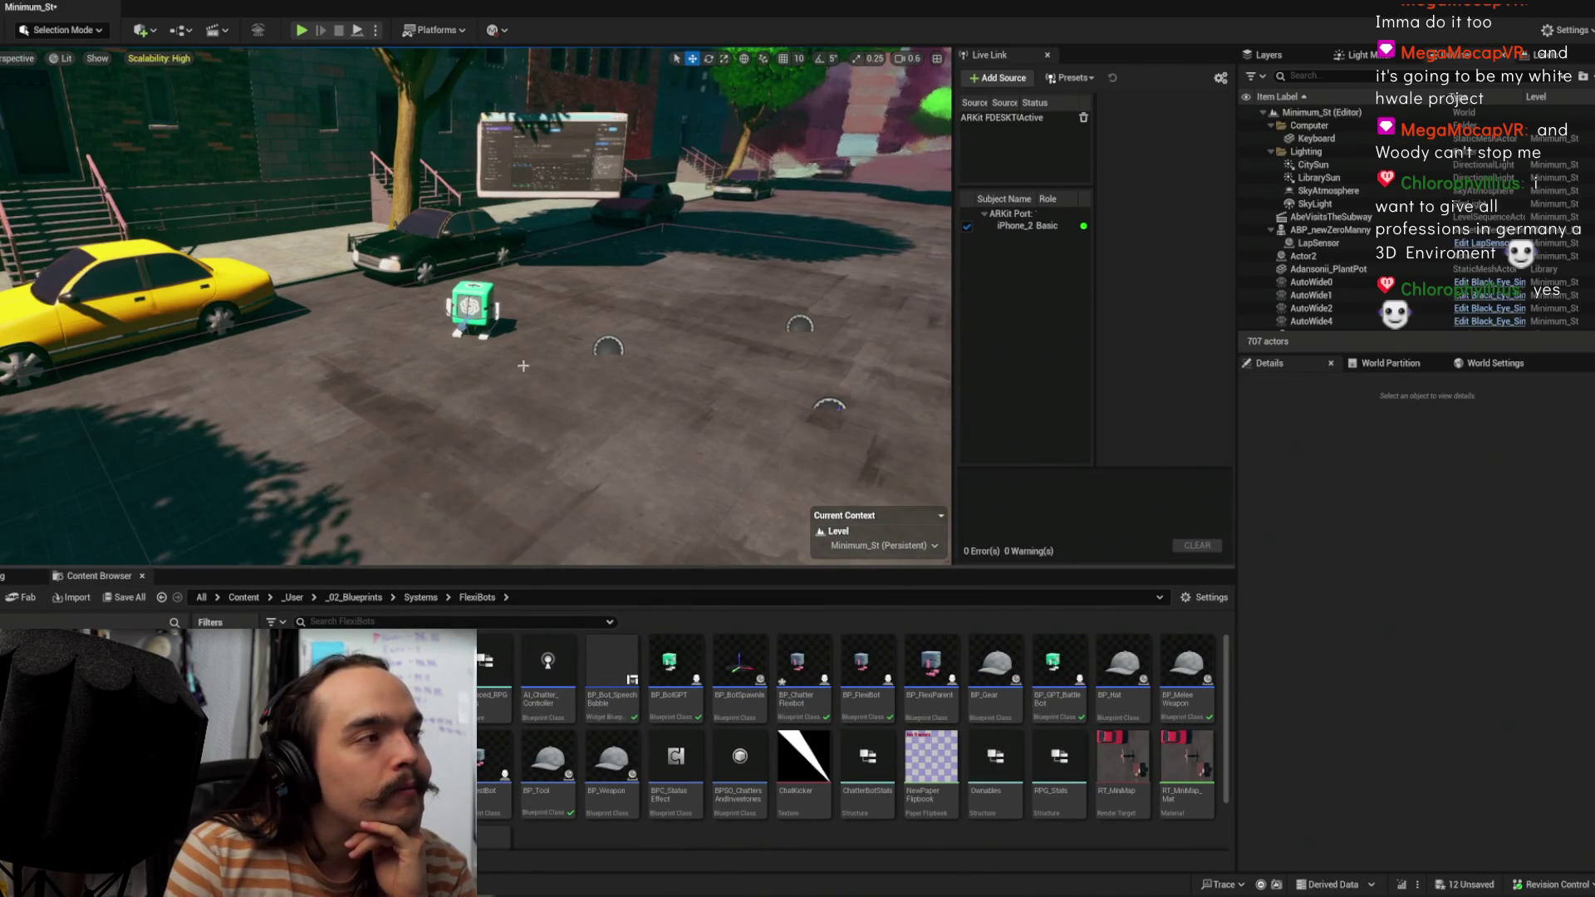
scroll(523, 366, "up", 4)
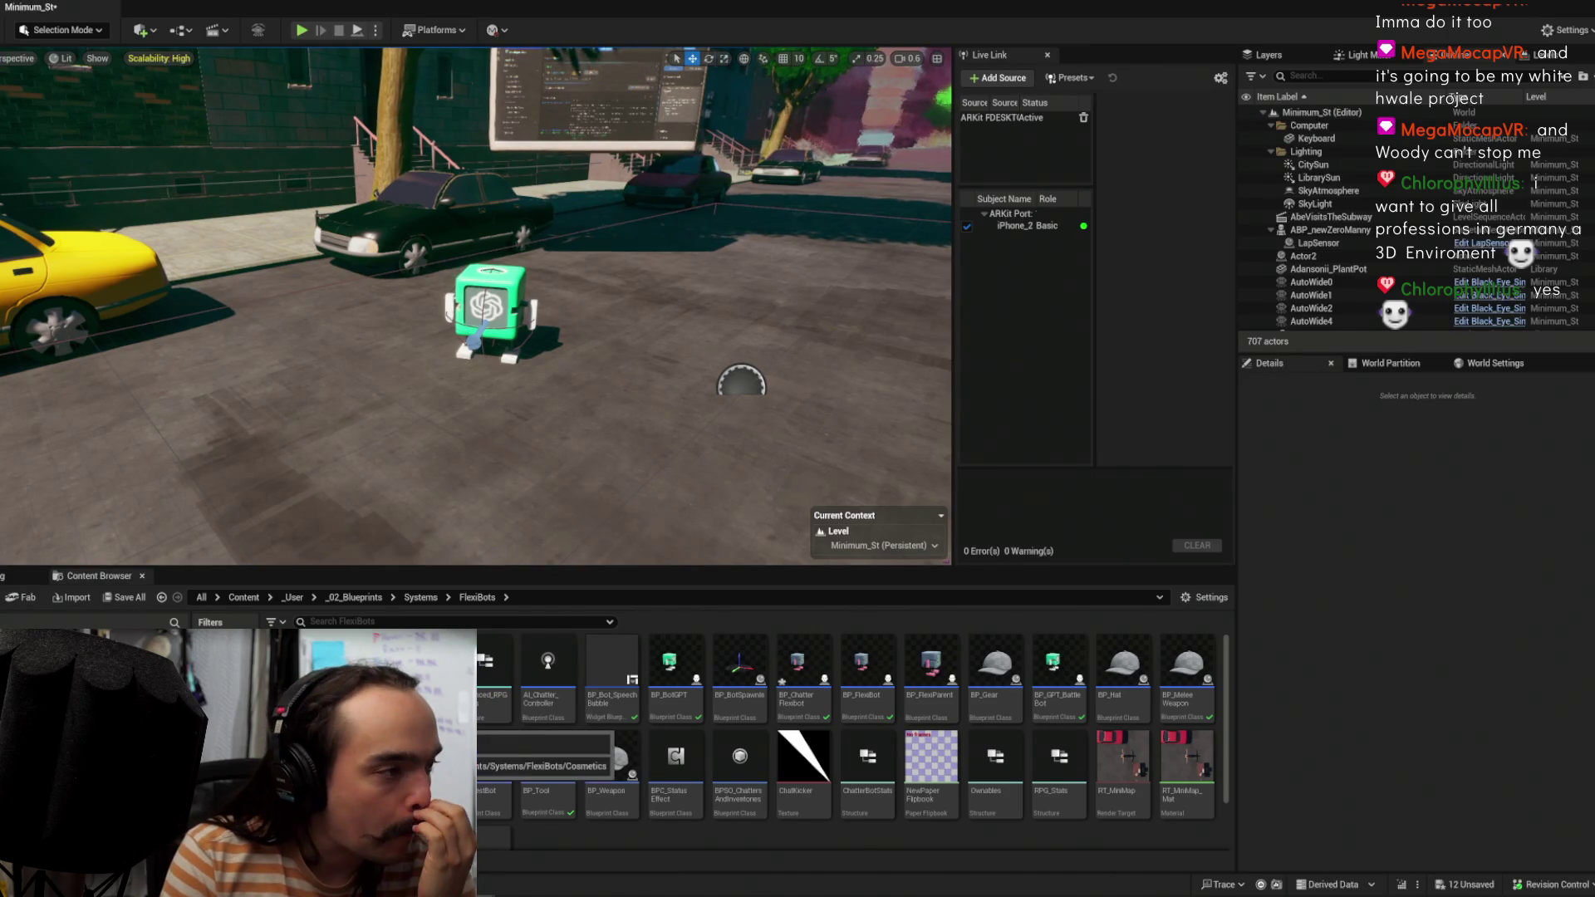
left_click(496, 289)
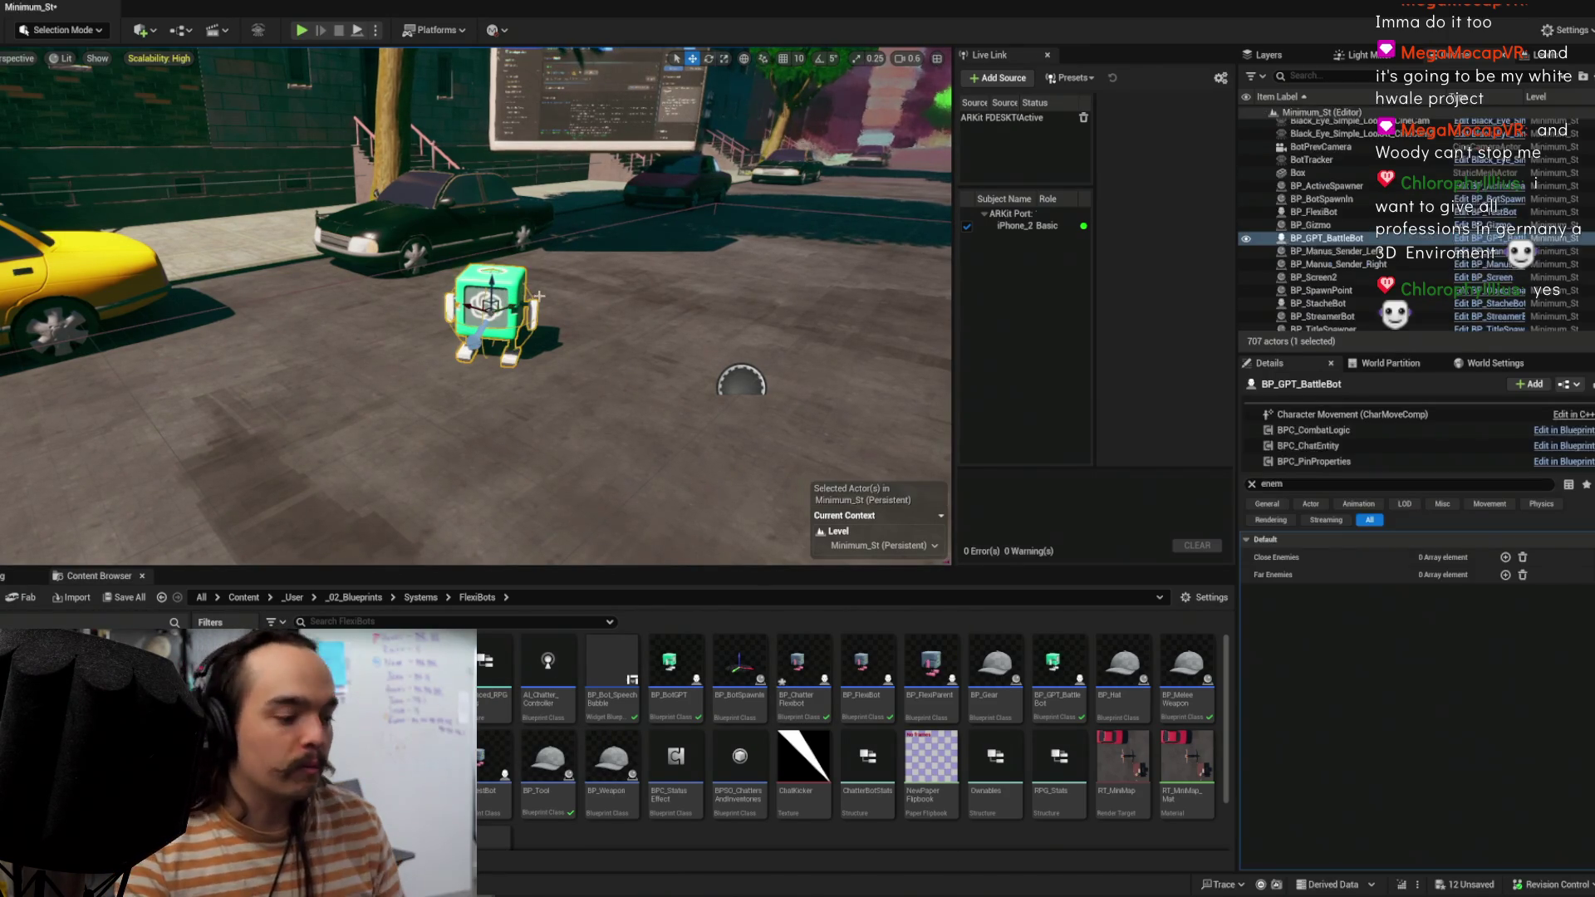
key("ctrl+e")
Step: In BP_GPT_BattleBot's event graph, move the Draw Debug Sphere node up and to the left
key("ctrl+Tab")
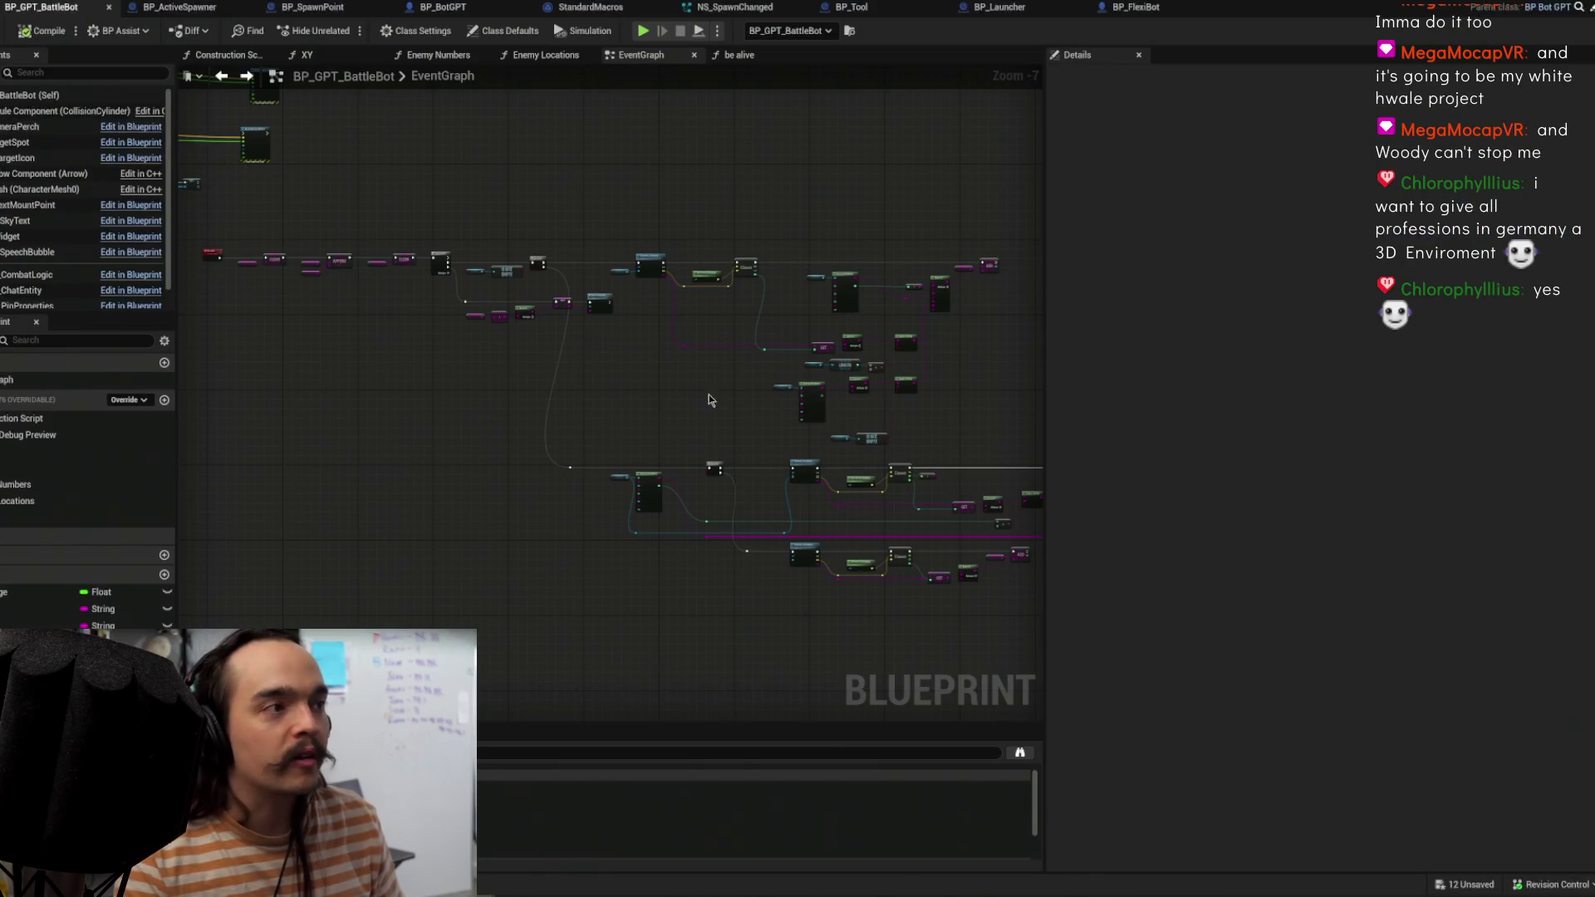
scroll(702, 404, "up", 3)
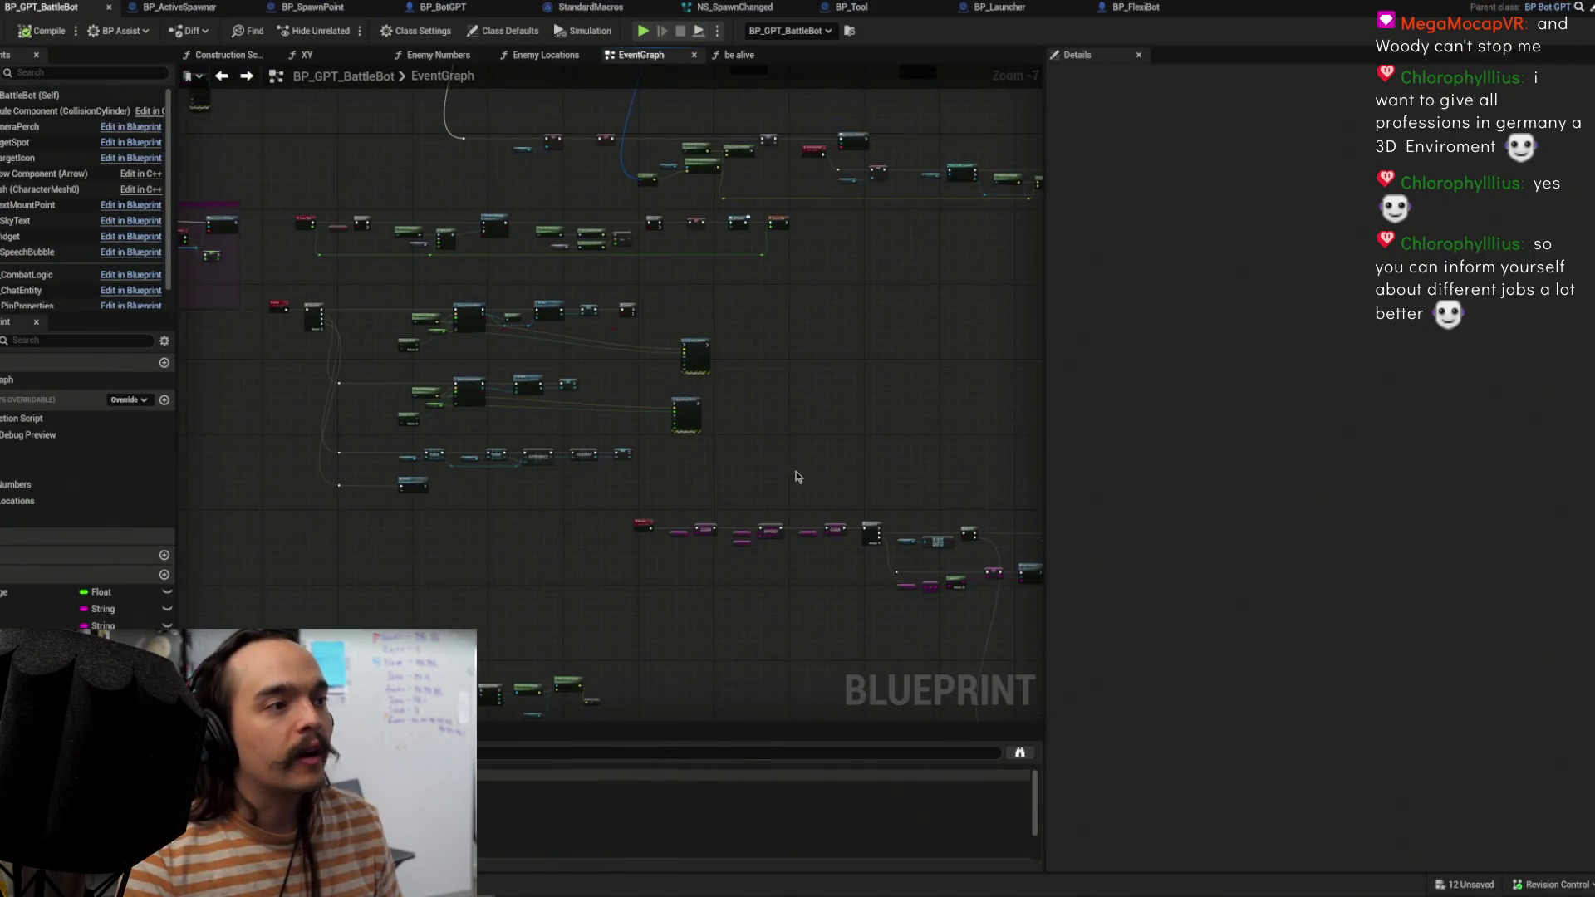
mouse_move(733, 372)
left_mouse_down()
mouse_move(798, 524)
mouse_move(790, 406)
left_mouse_up()
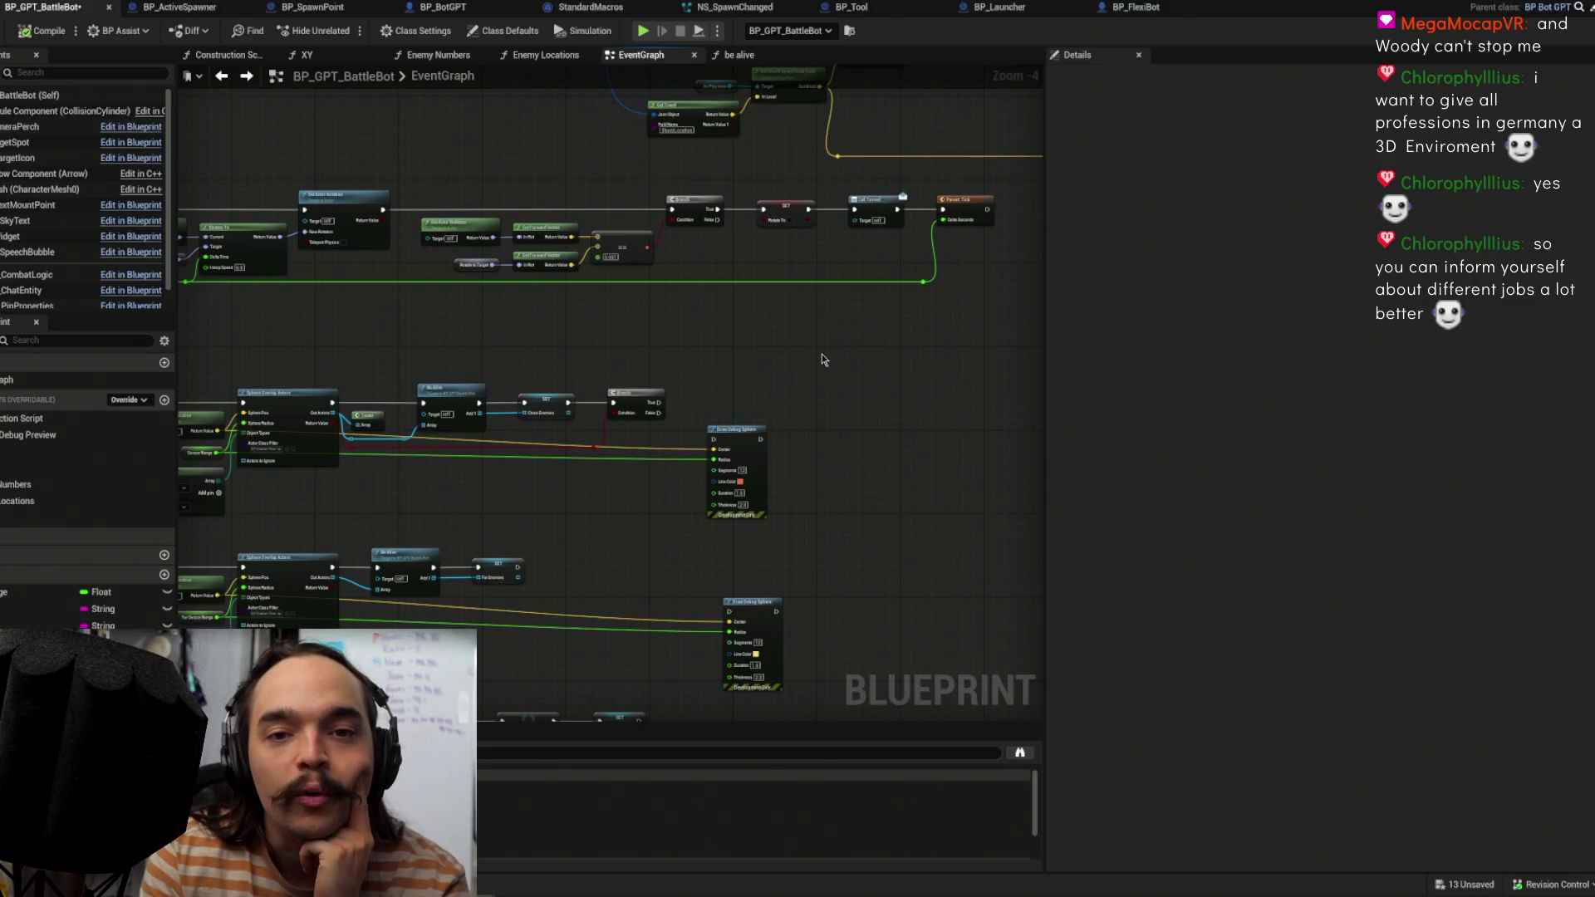
Step: Survey the BattleBot event graph's node groups, then switch to the BP_Launcher blueprint
scroll(891, 341, "down", 2)
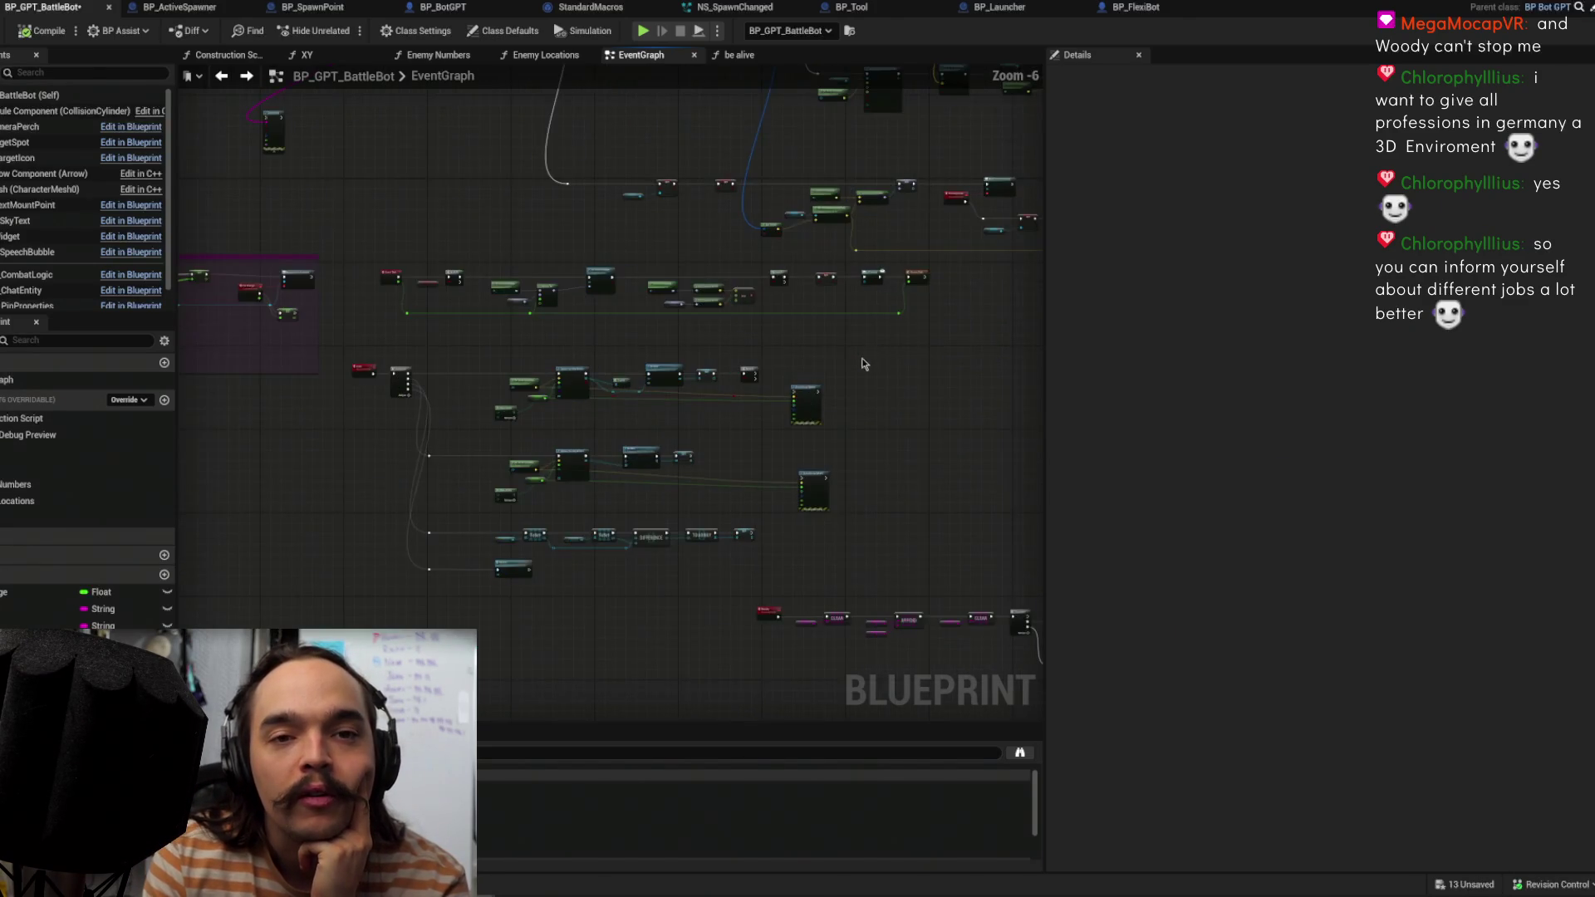
scroll(566, 361, "down", 1)
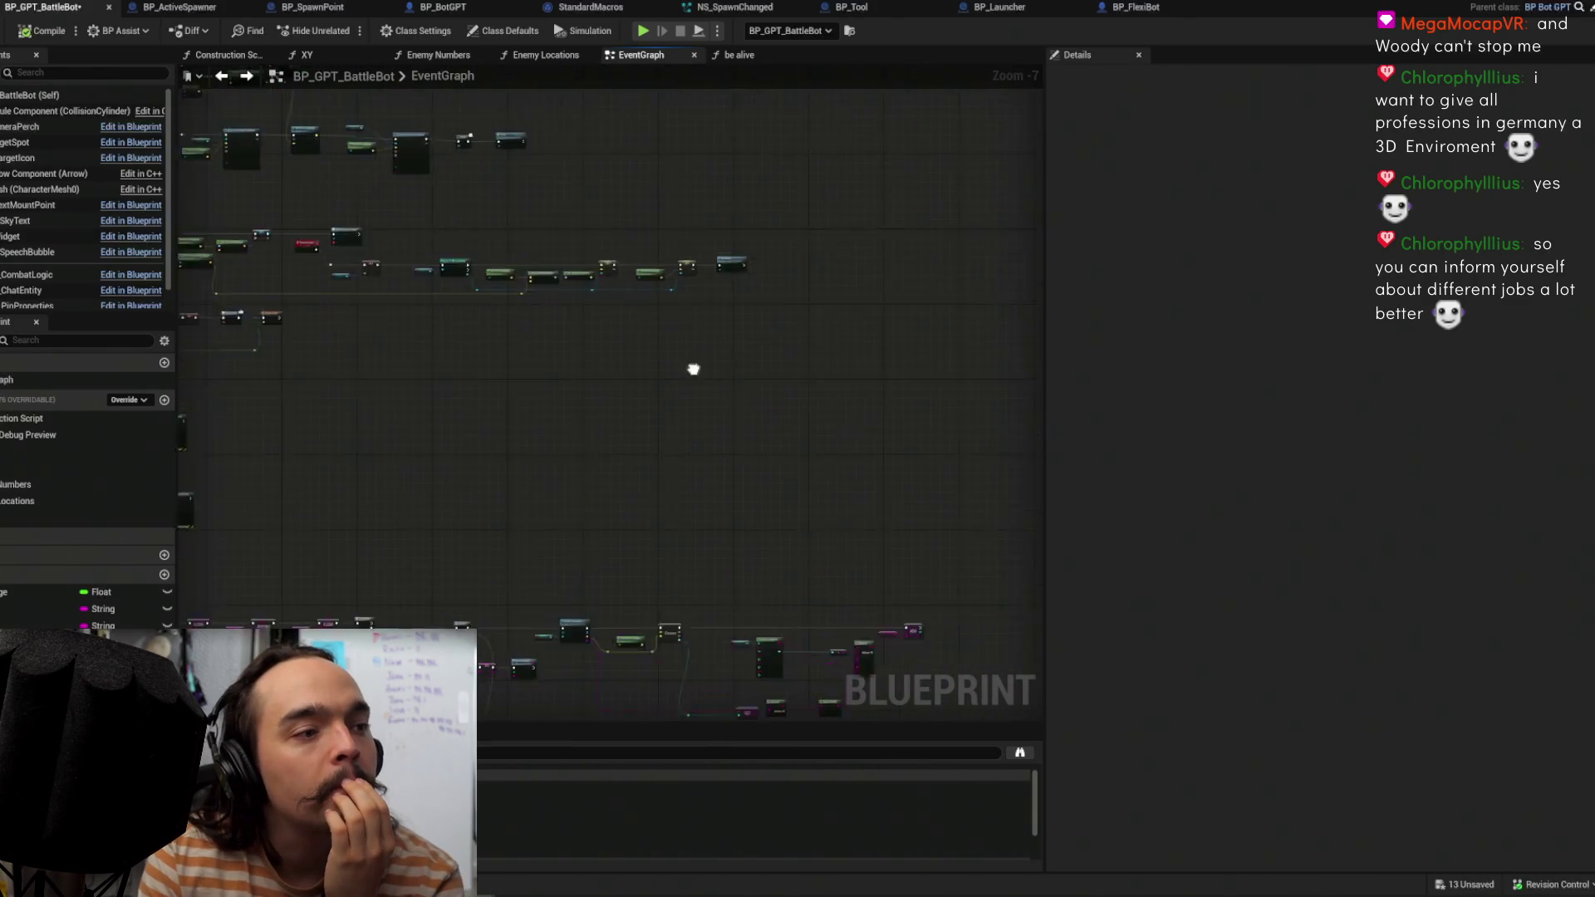
left_click_drag(586, 471, 595, 232)
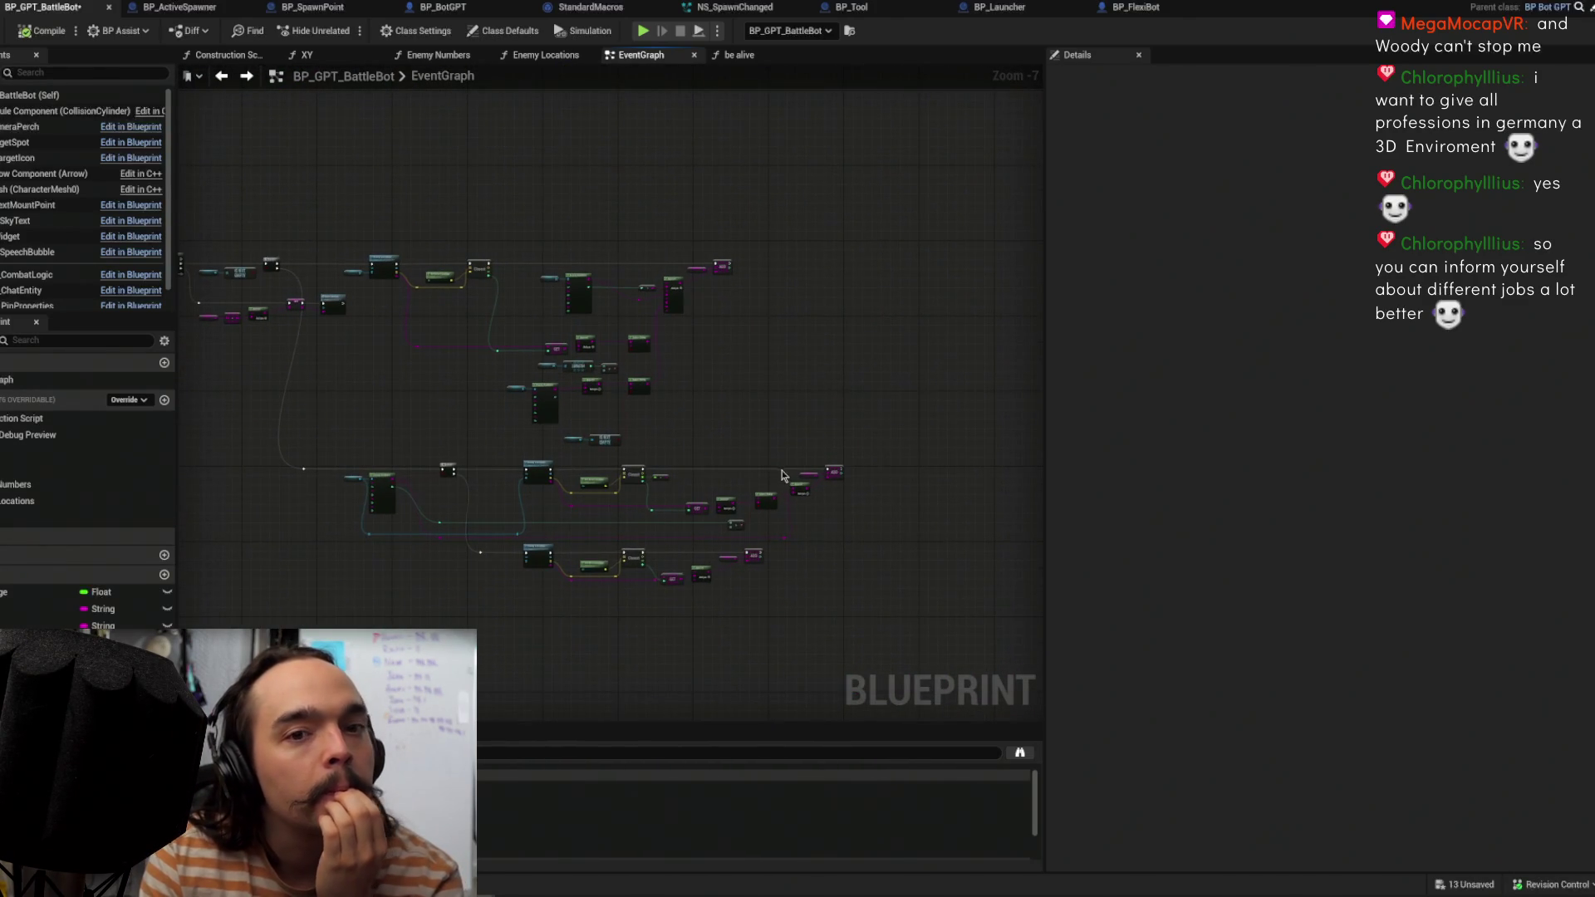
scroll(781, 475, "up", 1)
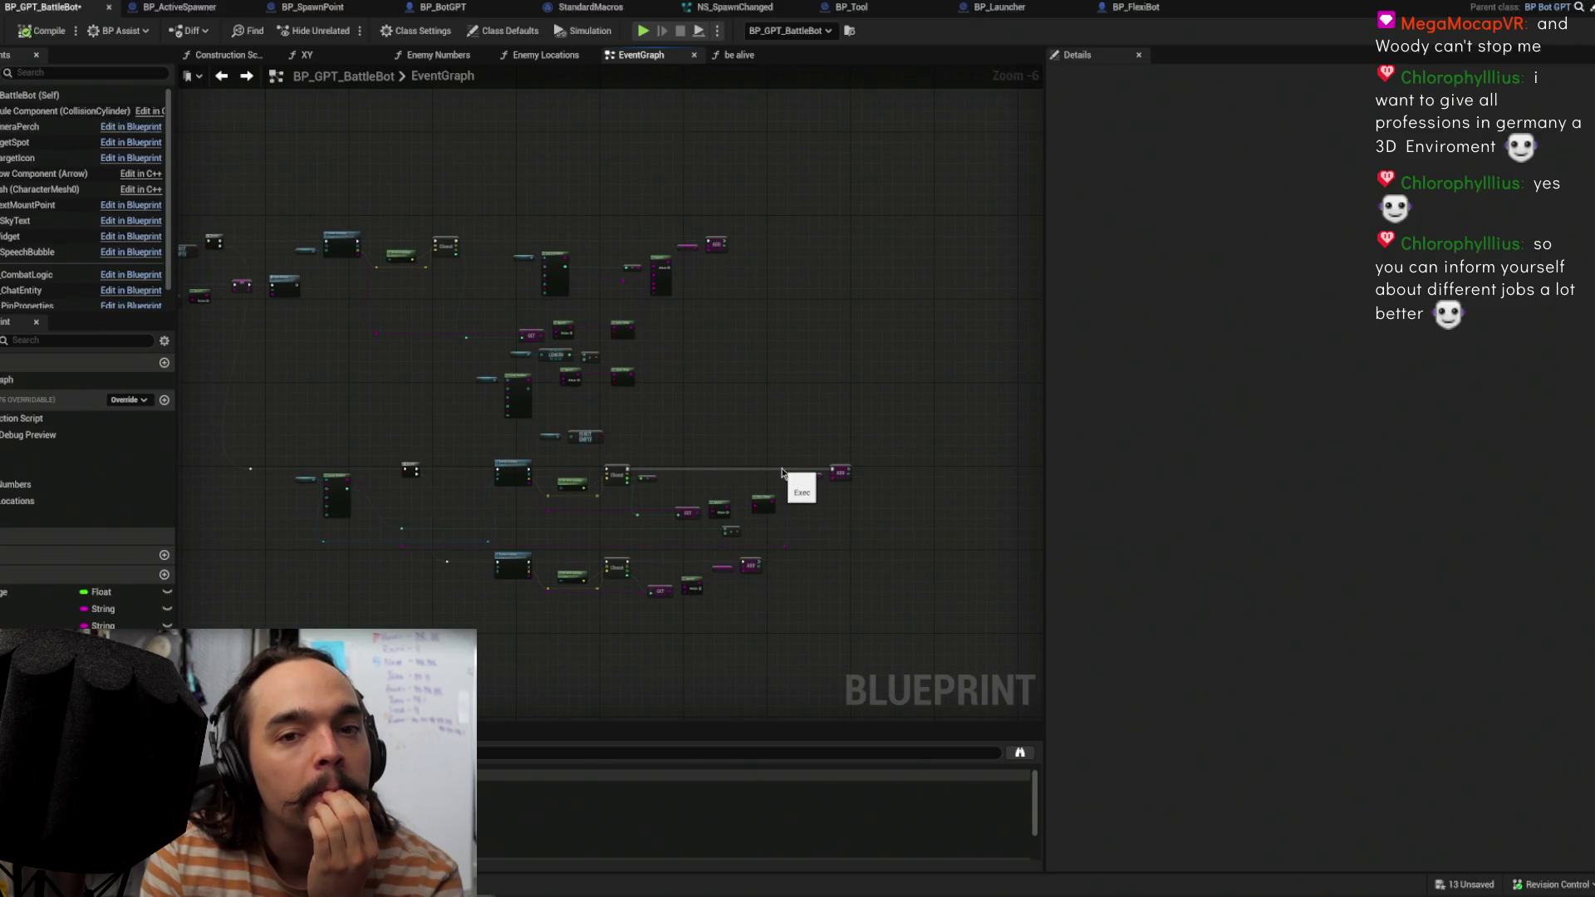
scroll(772, 448, "down", 2)
mouse_move(800, 576)
left_mouse_down()
mouse_move(843, 627)
mouse_move(834, 607)
left_mouse_up()
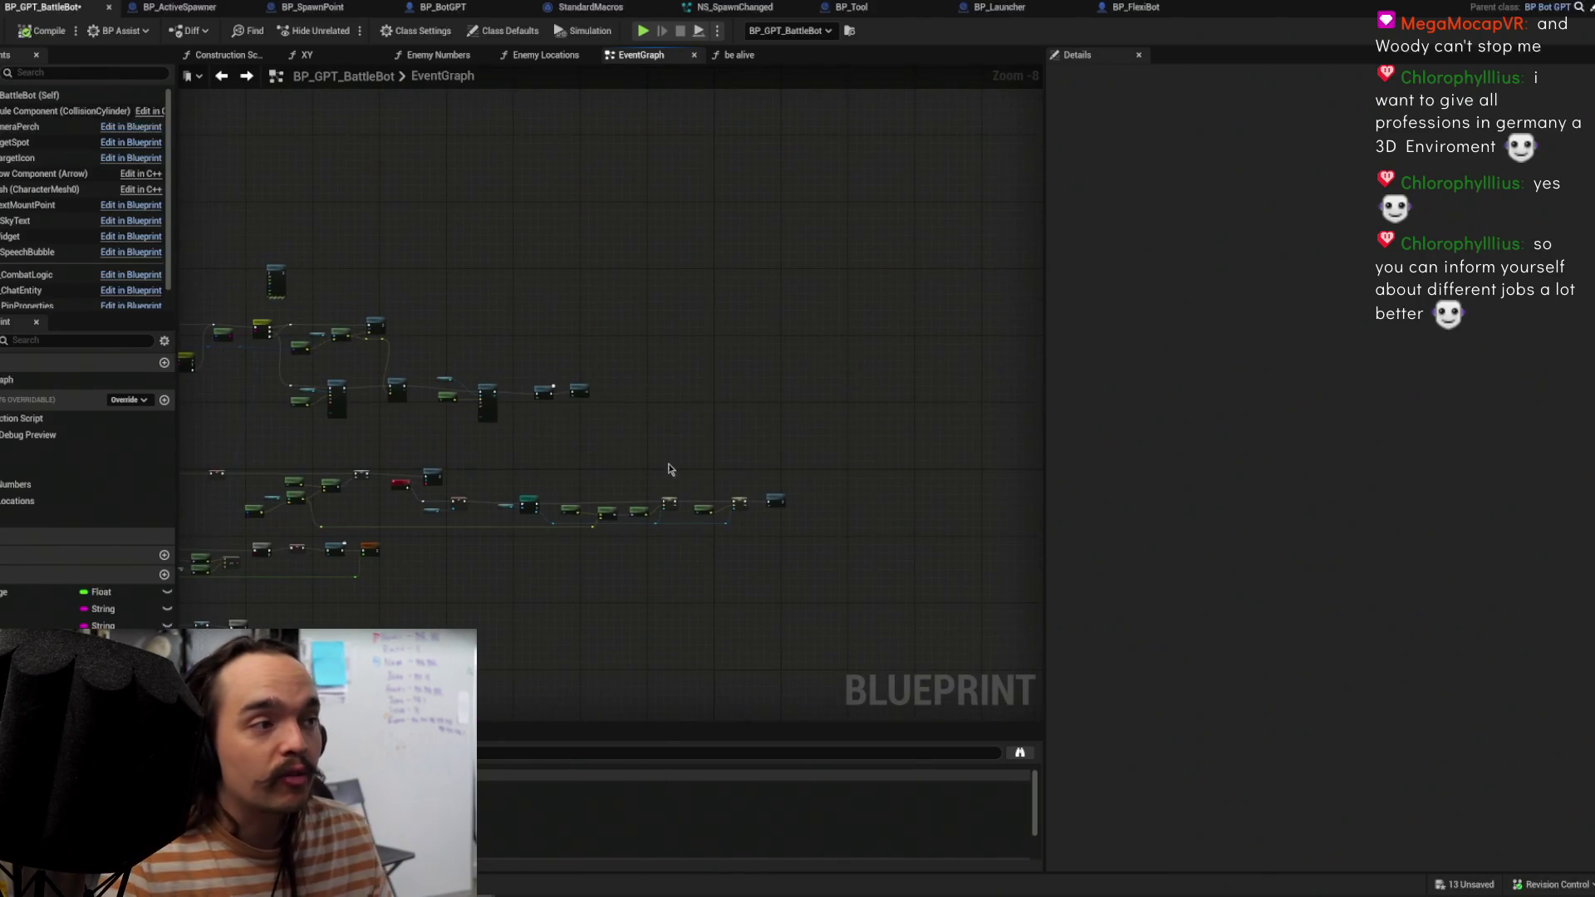
scroll(666, 466, "up", 3)
mouse_move(679, 404)
left_mouse_down()
mouse_move(715, 390)
mouse_move(784, 410)
mouse_move(727, 395)
mouse_move(810, 357)
left_mouse_up()
mouse_move(850, 106)
left_mouse_down()
mouse_move(726, 146)
mouse_move(584, 163)
left_mouse_up()
left_click(1007, 12)
Step: Reposition Break Hit Result and center the BP_Launcher view on it
scroll(719, 351, "up", 3)
mouse_move(719, 351)
left_mouse_down()
mouse_move(584, 370)
mouse_move(636, 366)
mouse_move(835, 429)
left_mouse_up()
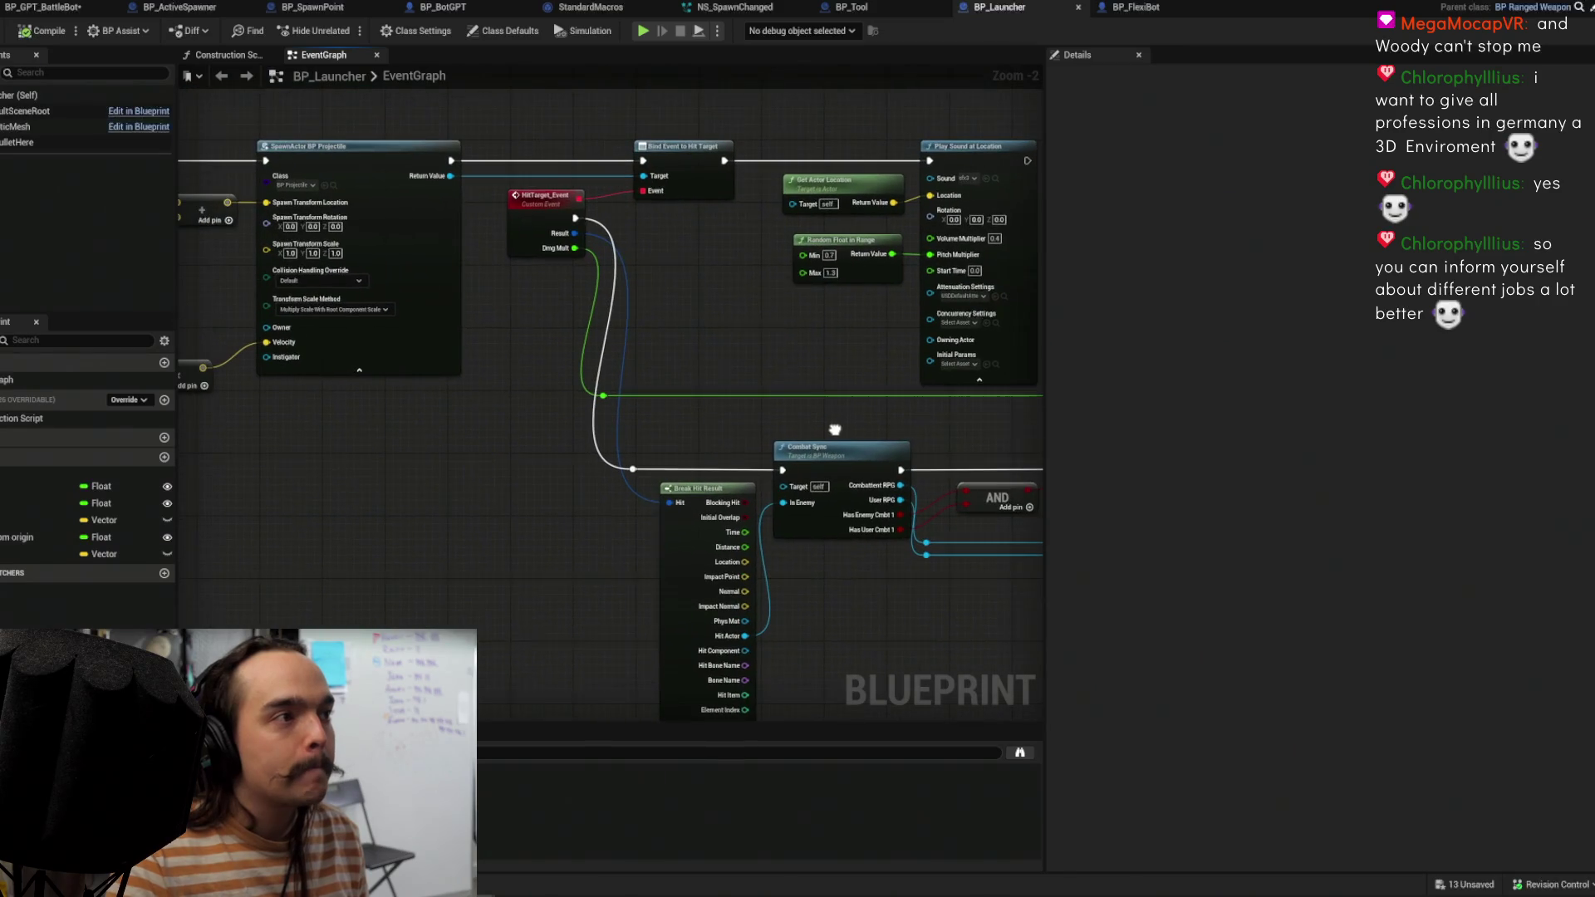
mouse_move(737, 524)
left_mouse_down()
mouse_move(504, 526)
mouse_move(705, 444)
left_mouse_up()
left_click_drag(640, 538, 781, 521)
scroll(831, 665, "down", 10)
left_click(590, 440)
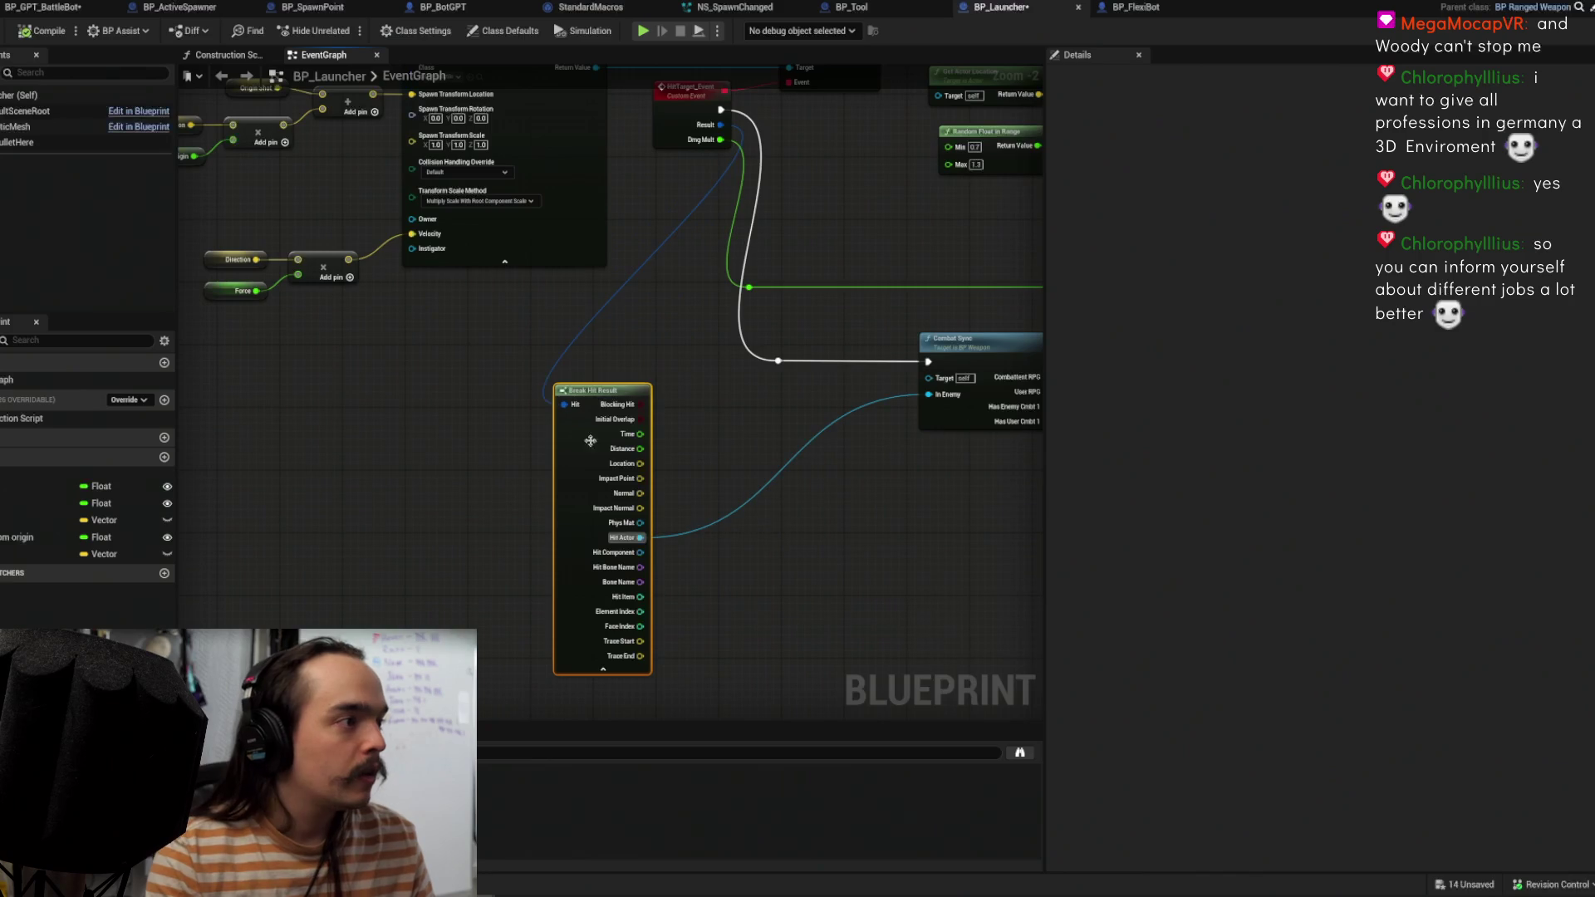
left_click_drag(775, 500, 587, 447)
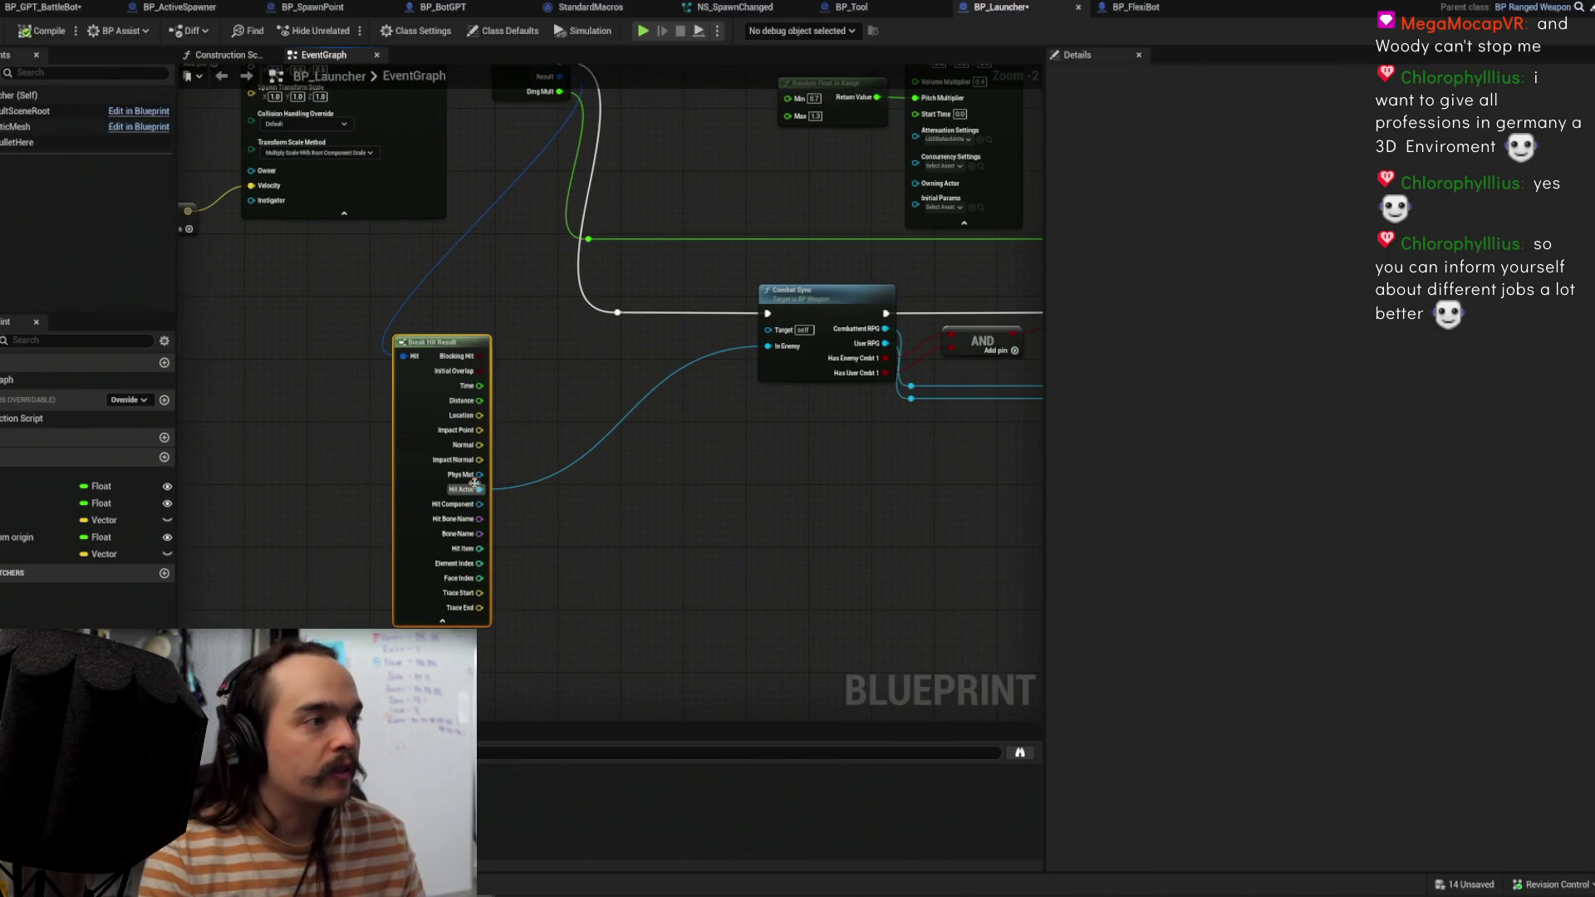
Step: Undo a wrongly placed Add, then add an array Add node fed by Hit Actor
left_click_drag(479, 490, 630, 496)
type("add")
key("Return")
key("ctrl+z")
left_click_drag(481, 490, 658, 490)
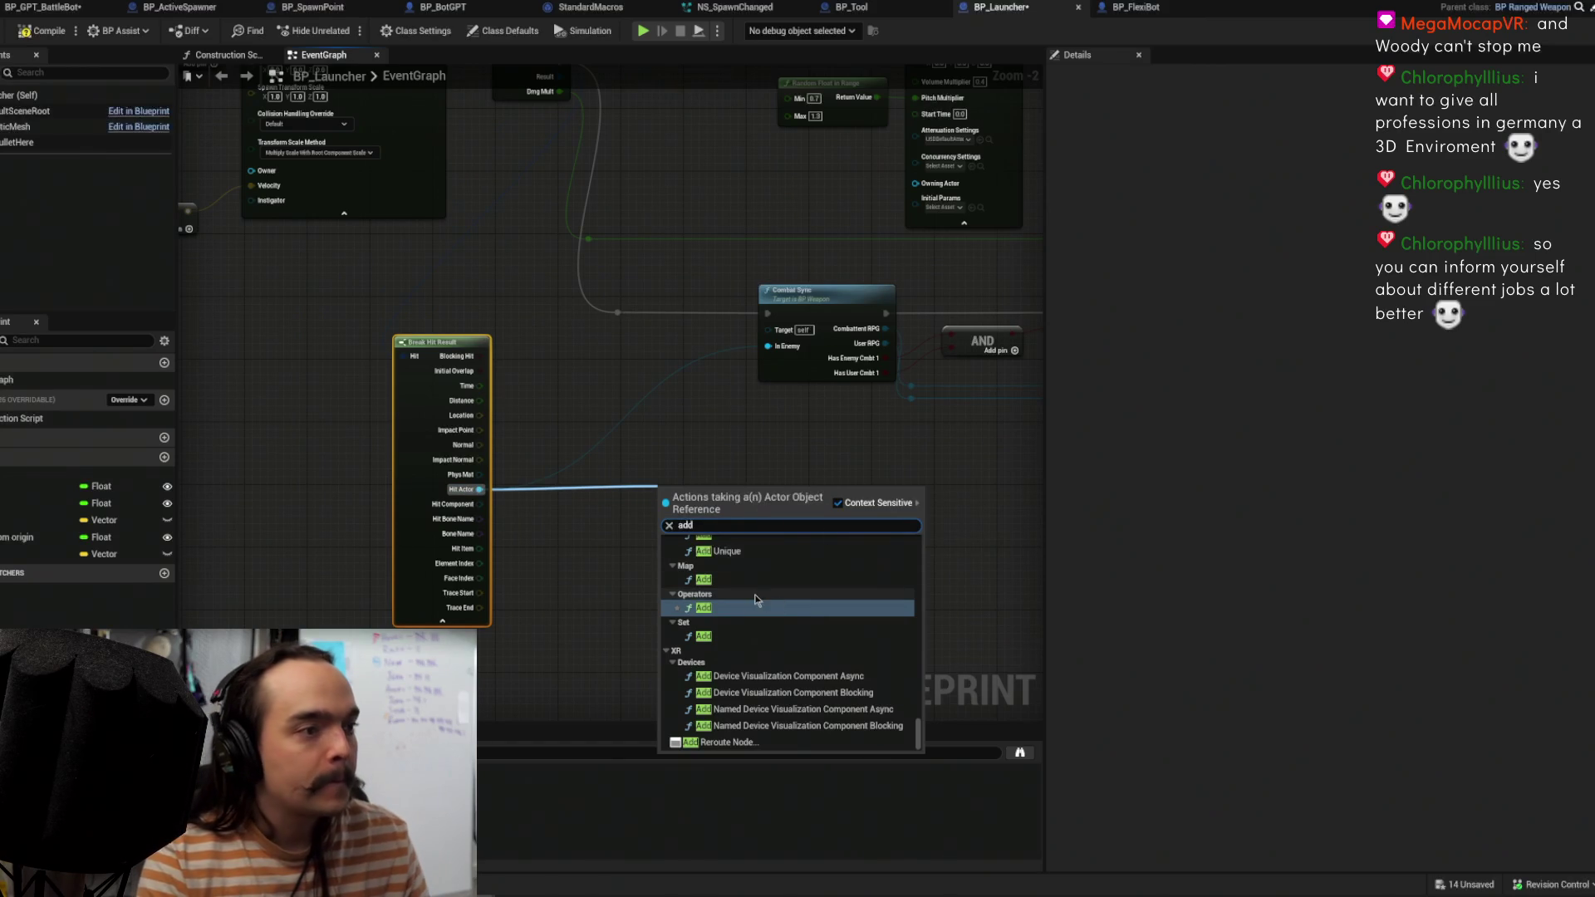
type("arr")
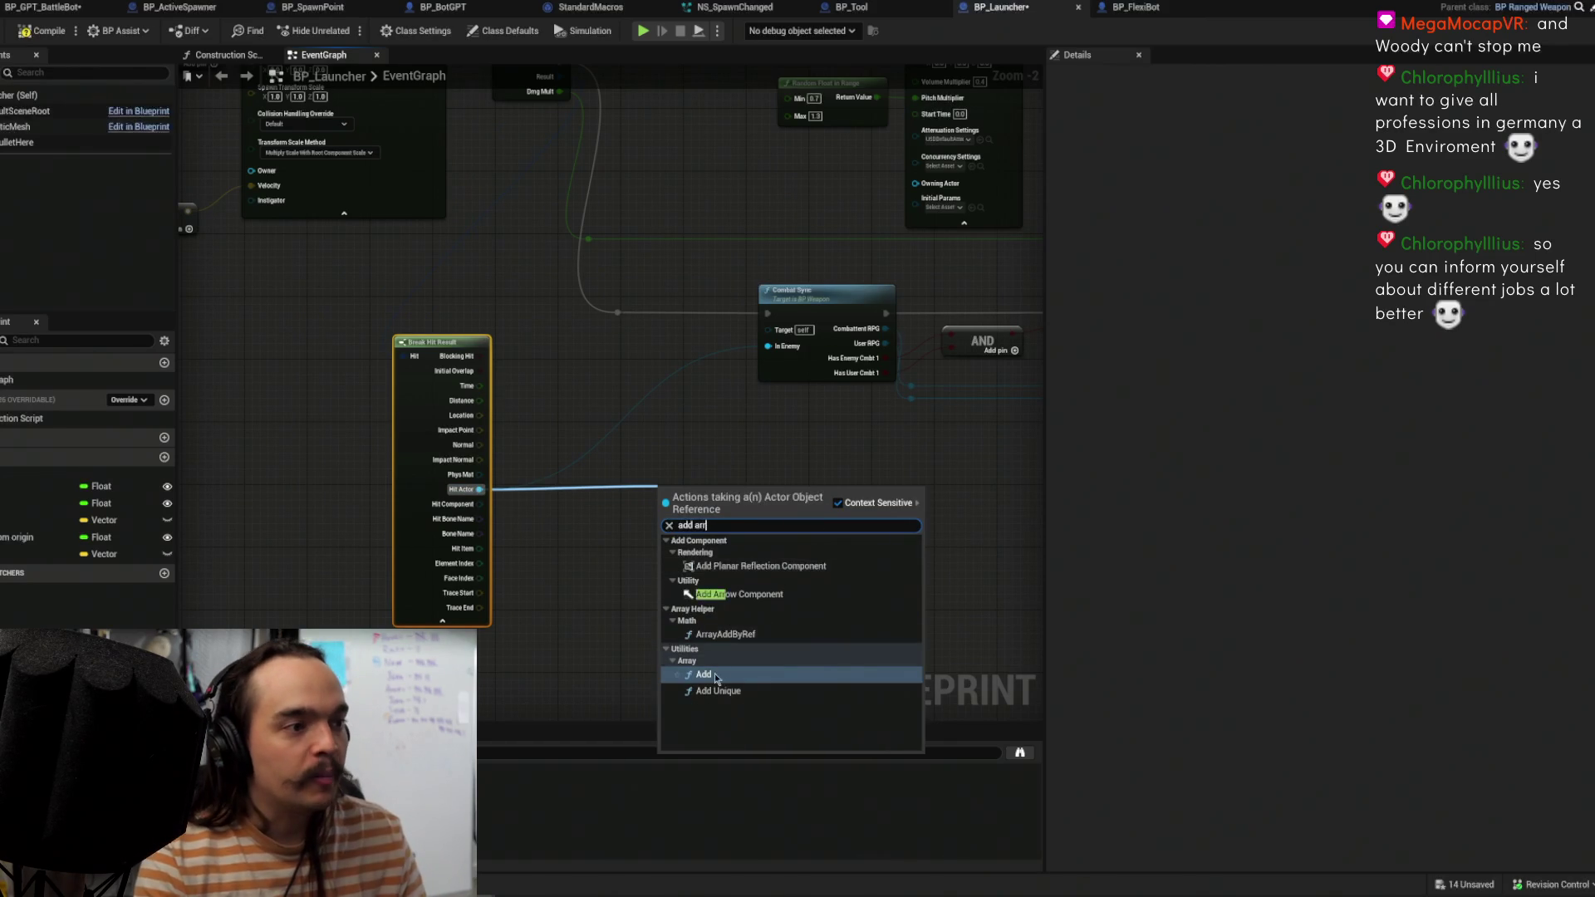
left_click(760, 652)
Step: Arrange Break Hit Result and ADD, and promote ADD's array input to a new variable
left_click_drag(441, 342, 587, 517)
mouse_move(686, 503)
left_mouse_down()
mouse_move(740, 528)
mouse_move(857, 526)
left_mouse_up()
left_click_drag(598, 516, 532, 405)
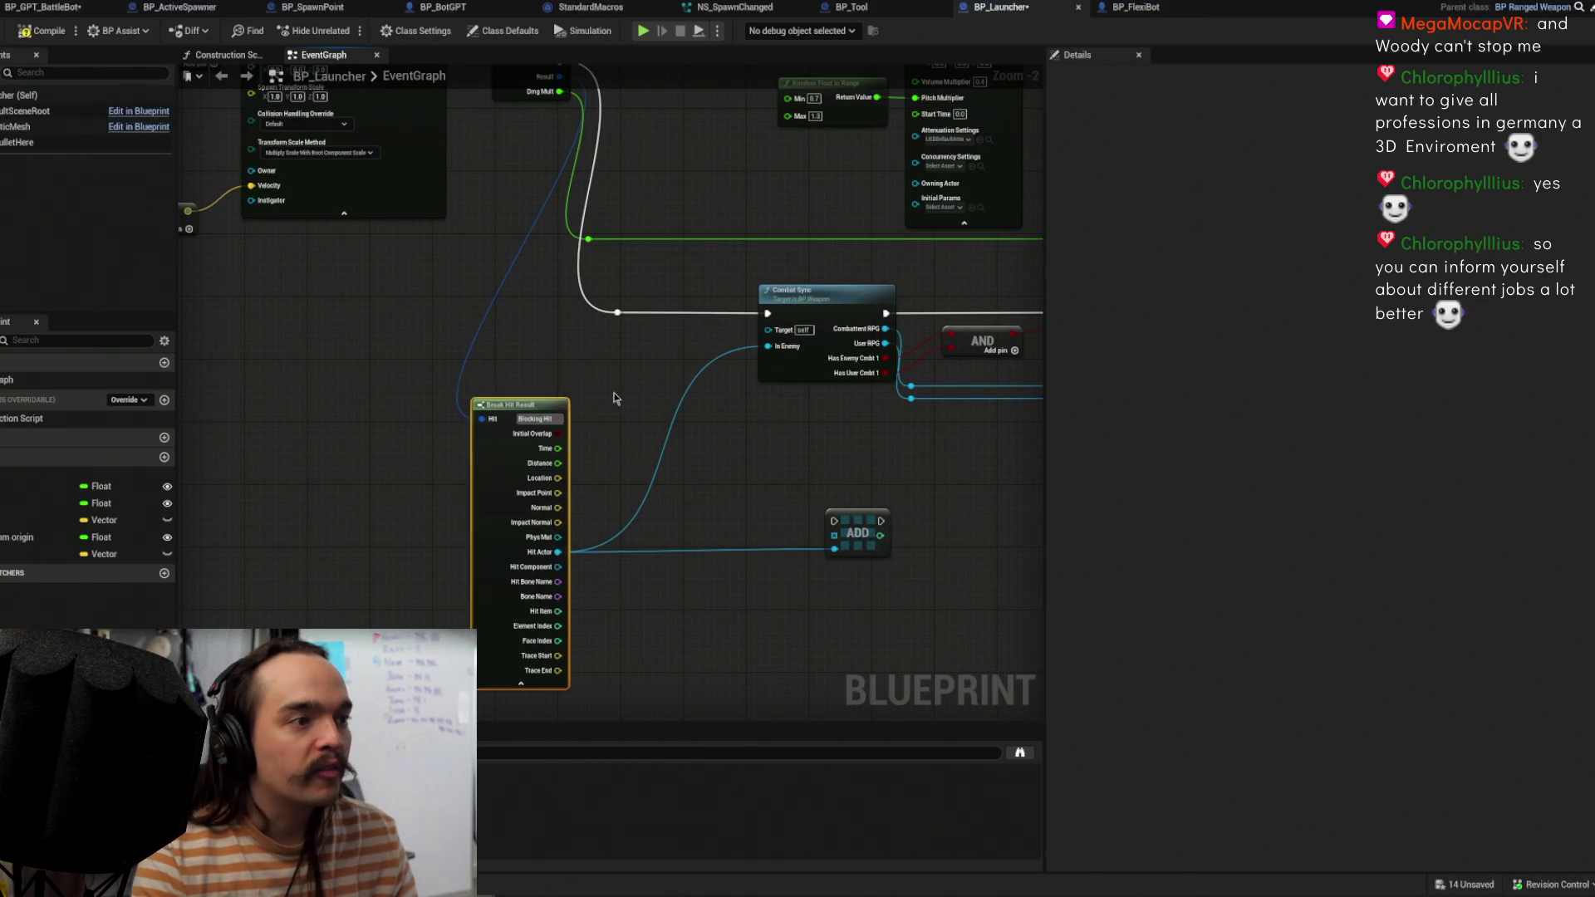
left_click_drag(834, 535, 744, 532)
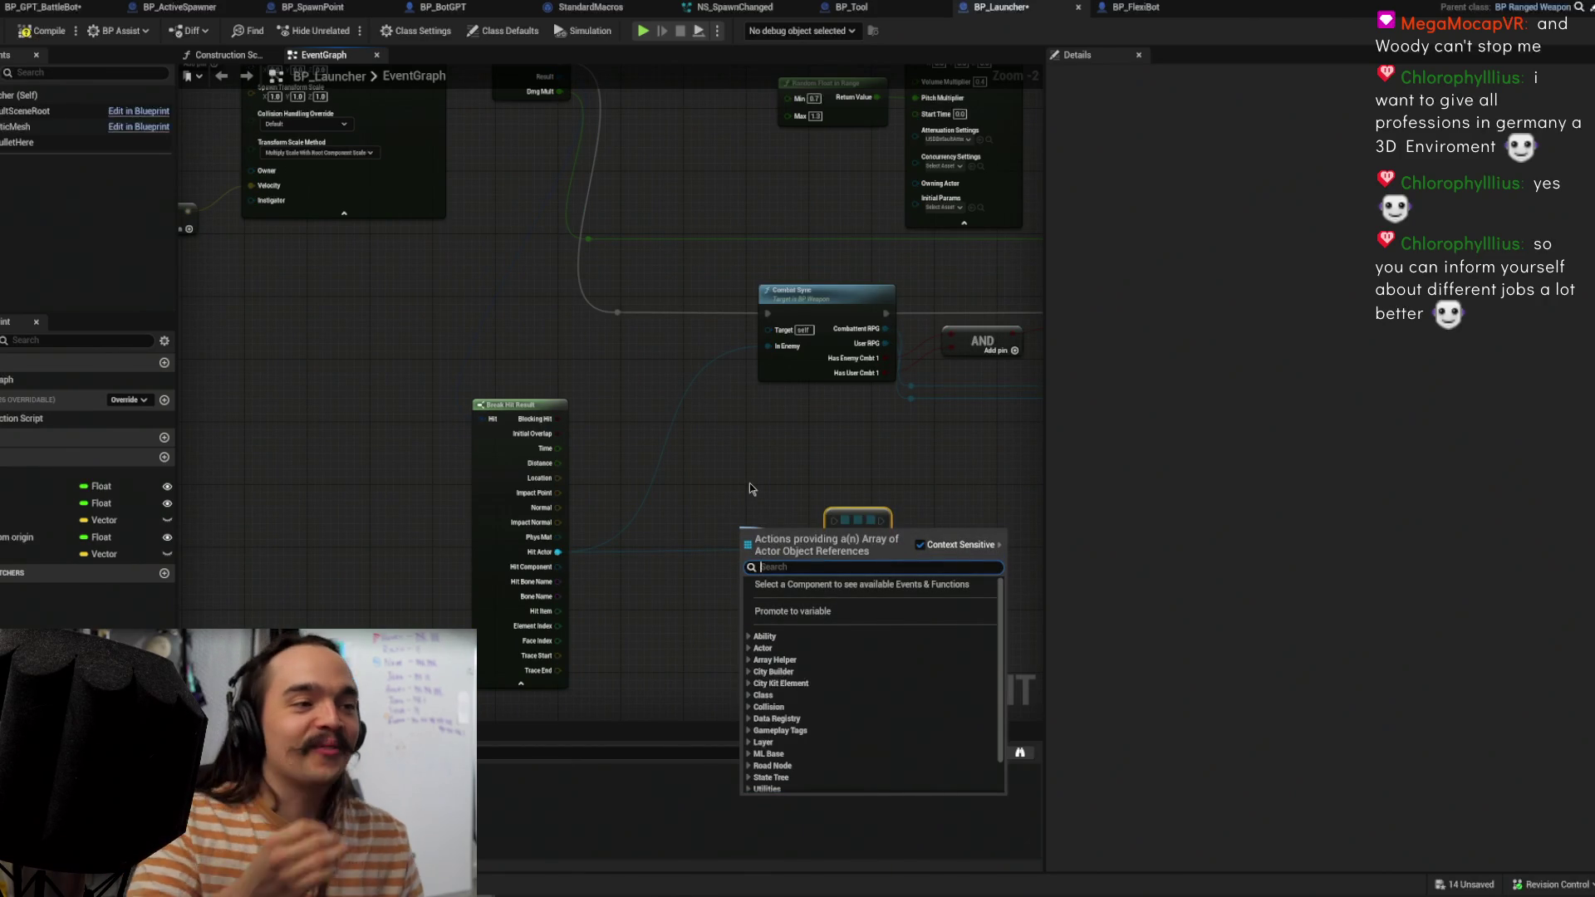
left_click(793, 610)
left_click(793, 530)
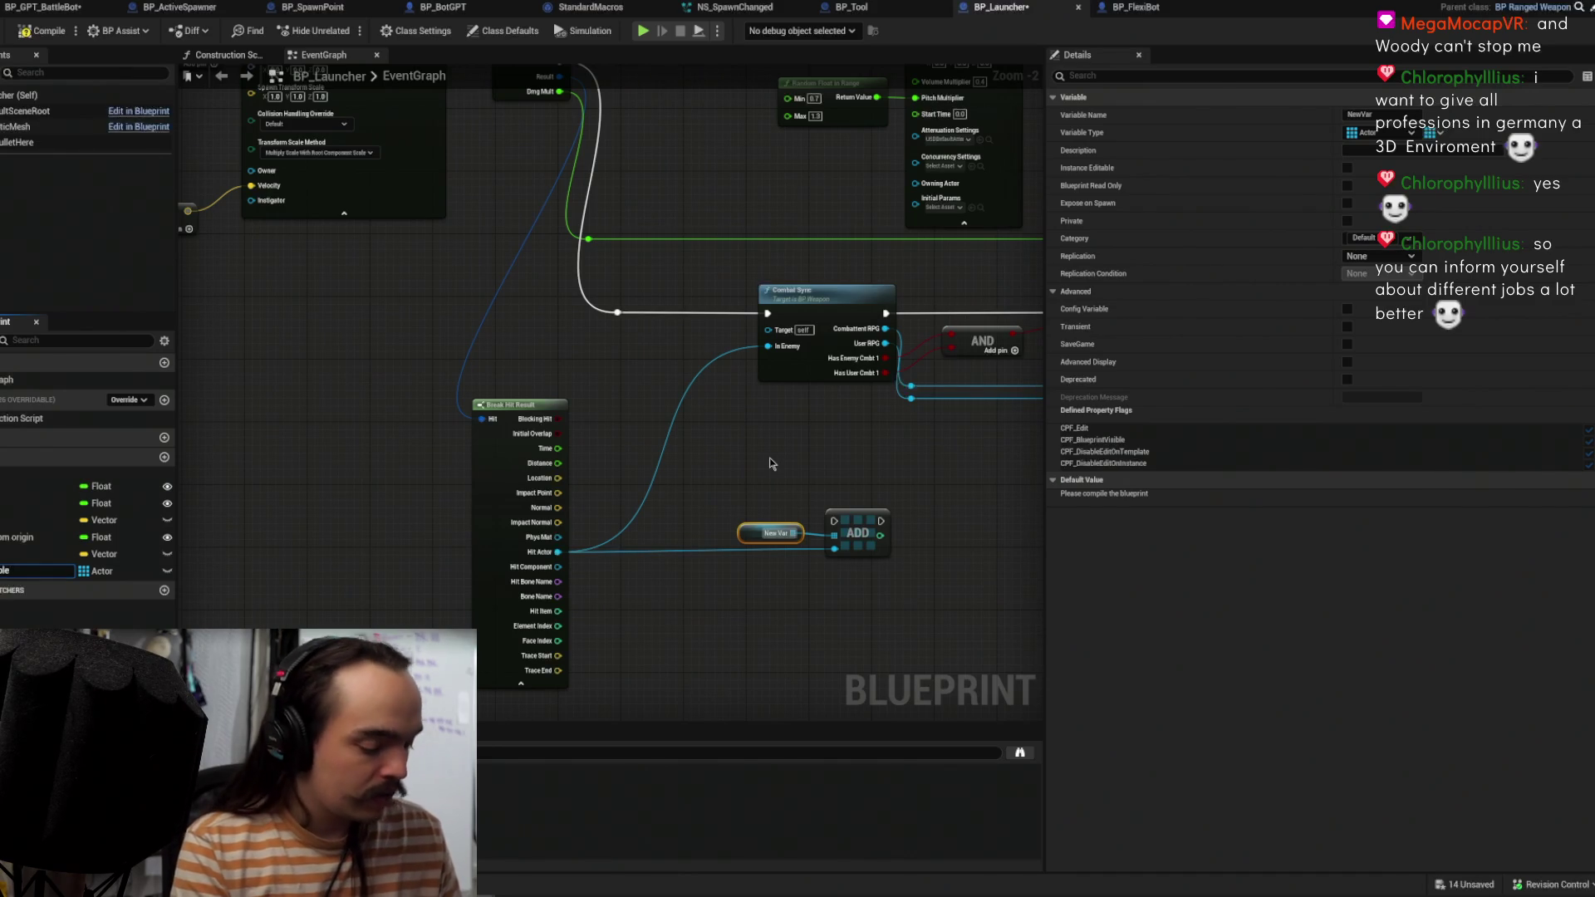
Step: Name the new array variable InvulnerableEntities and position its getter near ADD
type("bleEntities")
key("Return")
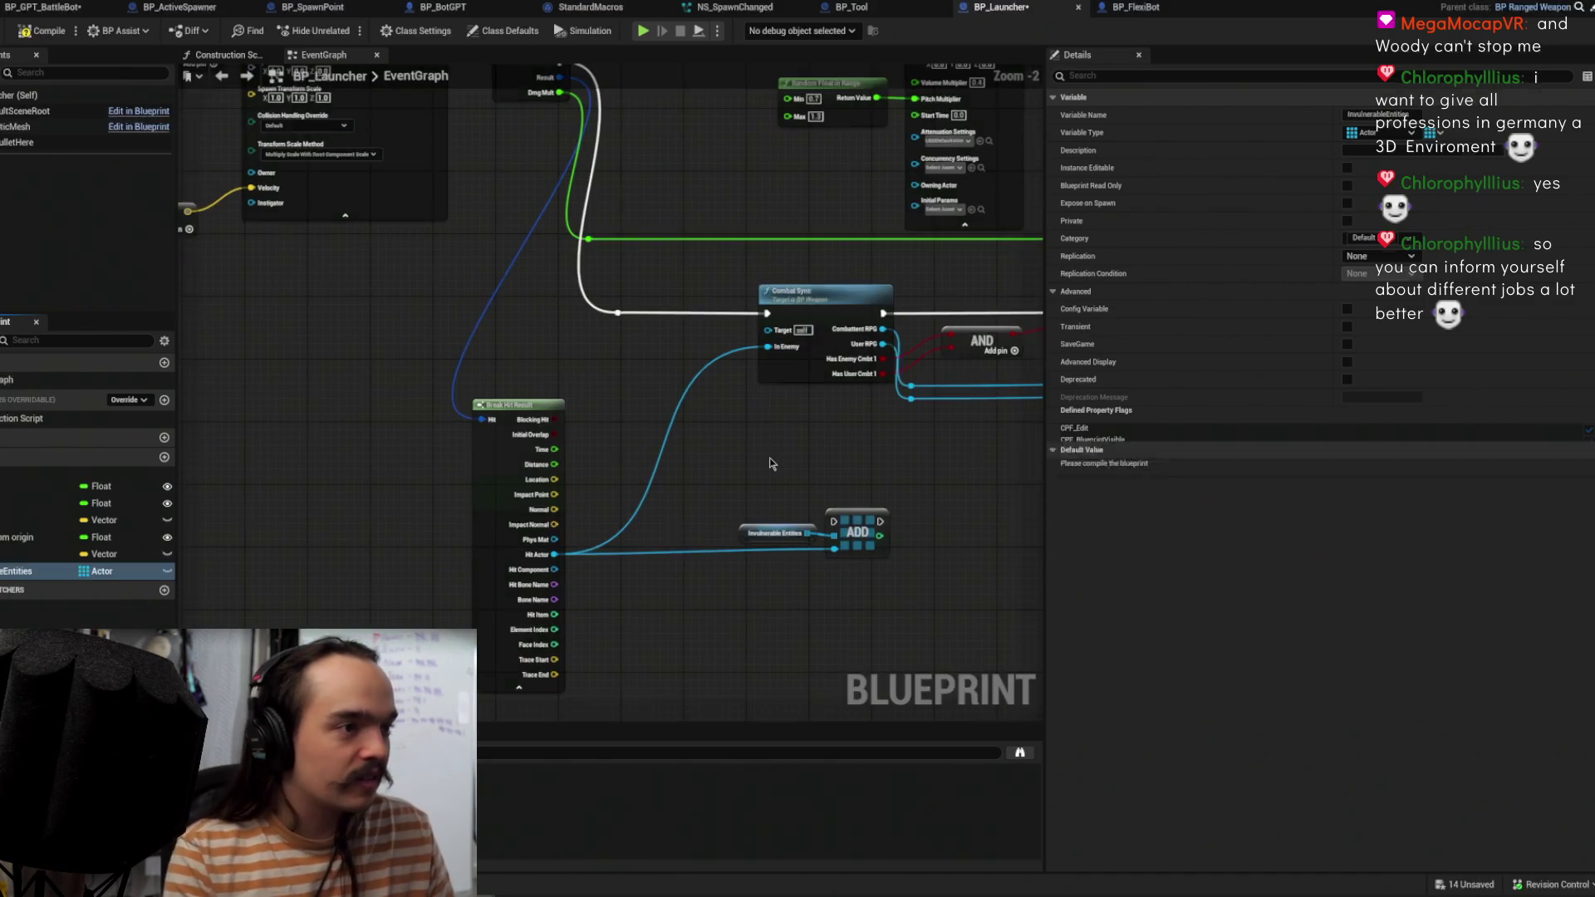
mouse_move(861, 537)
left_mouse_down()
mouse_move(872, 527)
mouse_move(719, 379)
left_mouse_up()
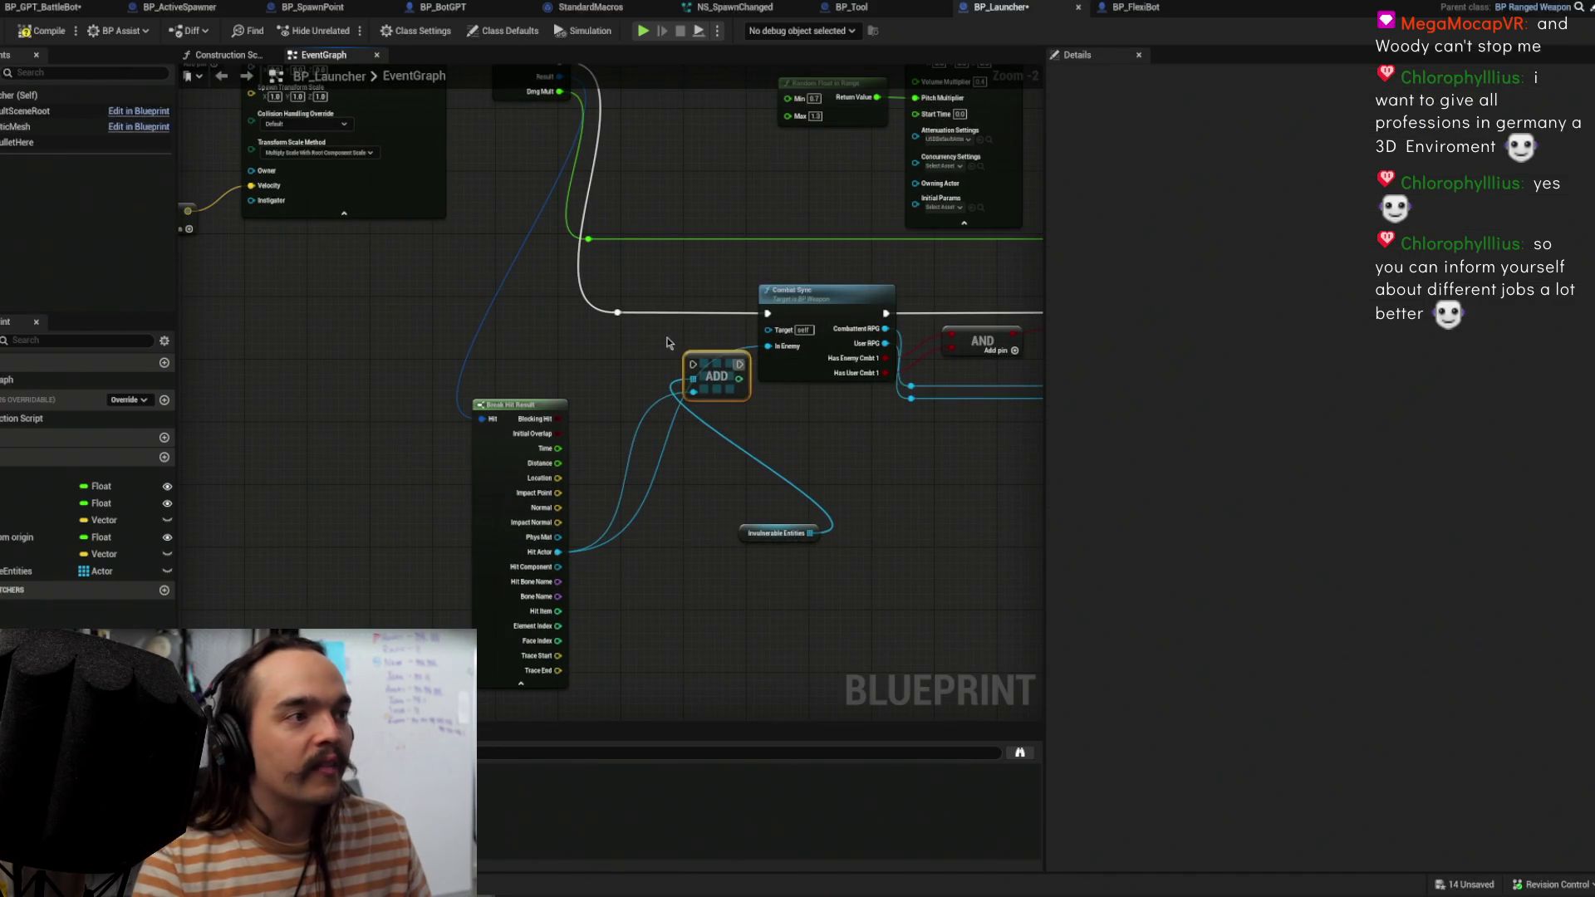
left_click_drag(715, 629, 581, 535)
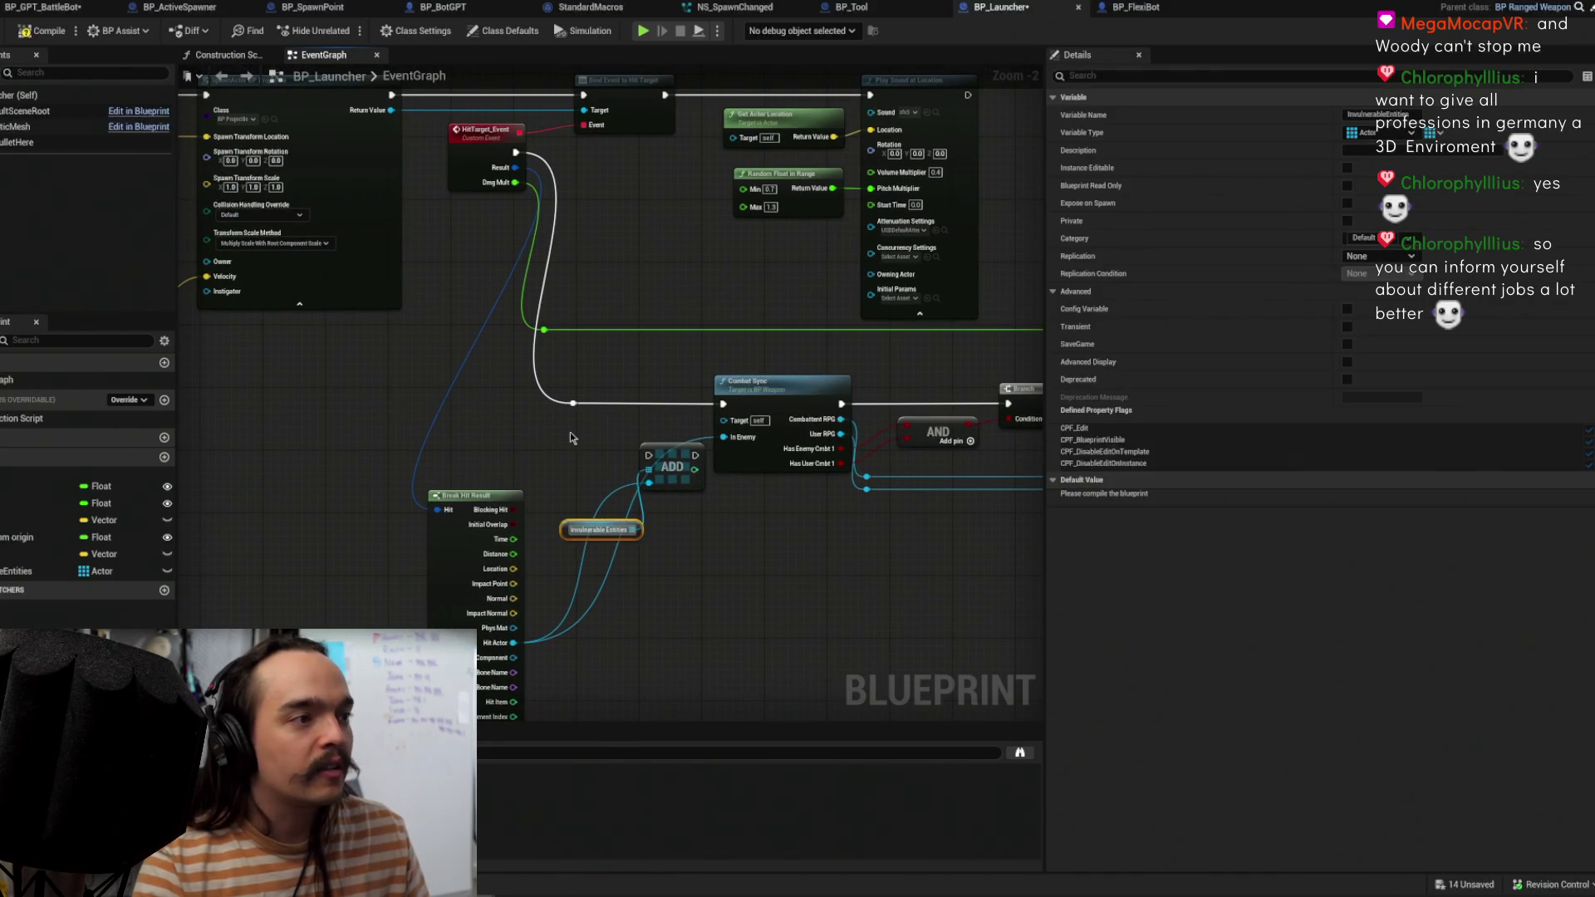
Step: Delete the ADD node and search 'contains' from the Invulnerable Entities getter
mouse_move(648, 455)
left_mouse_down()
mouse_move(637, 400)
mouse_move(611, 432)
mouse_move(654, 463)
mouse_move(631, 409)
mouse_move(722, 407)
left_mouse_up()
key("Escape")
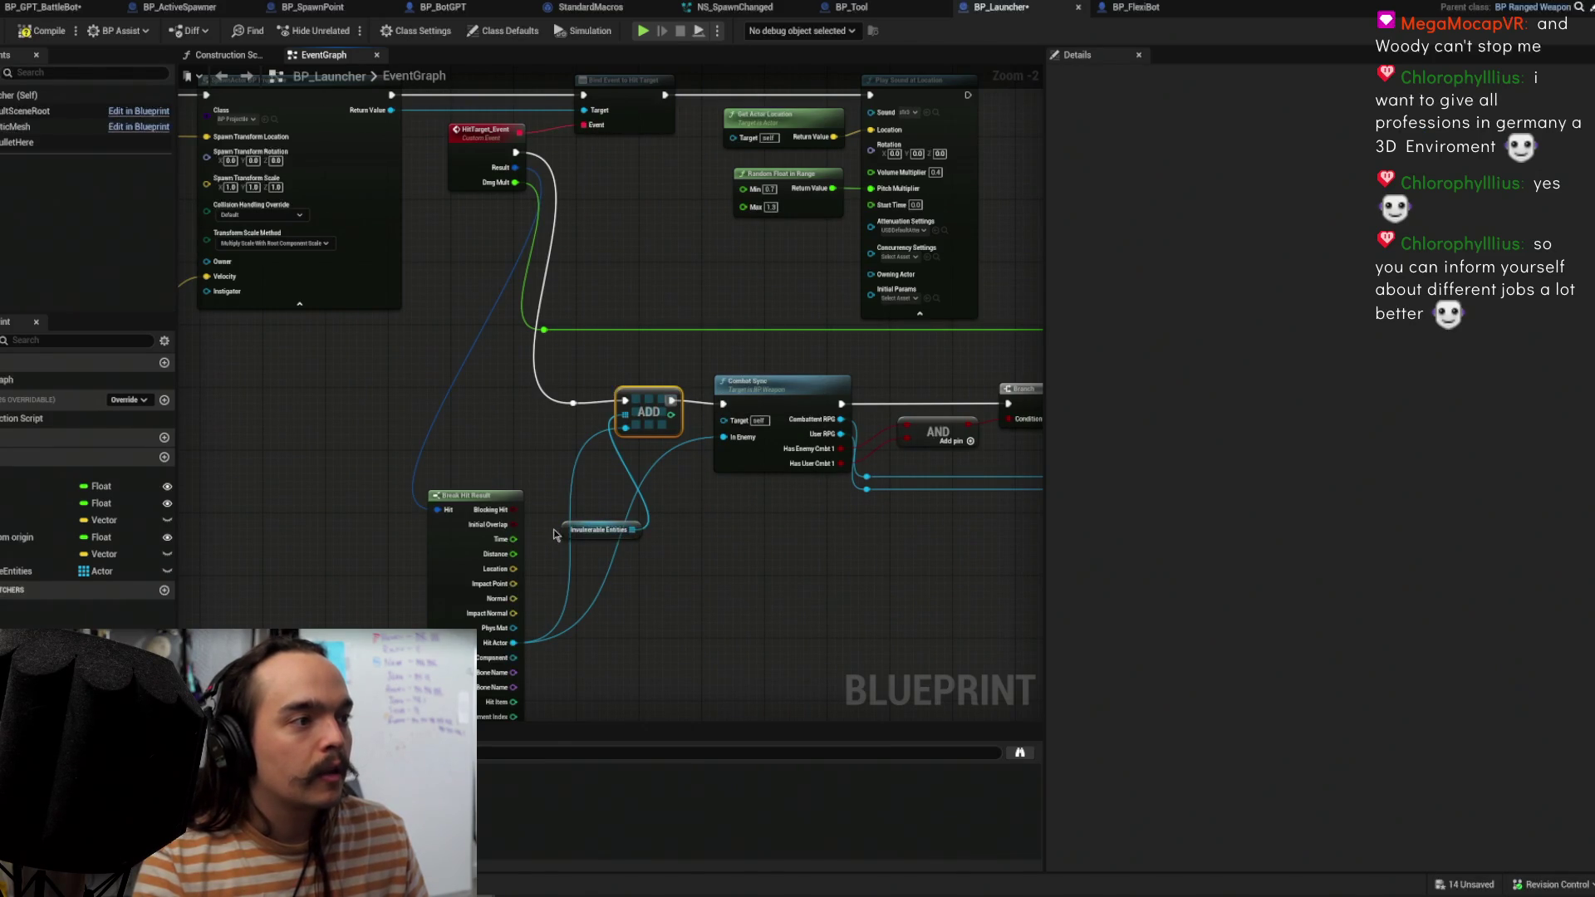
left_click_drag(562, 528, 502, 450)
left_click(648, 412)
mouse_move(659, 499)
left_mouse_down()
mouse_move(579, 566)
mouse_move(602, 496)
left_mouse_up()
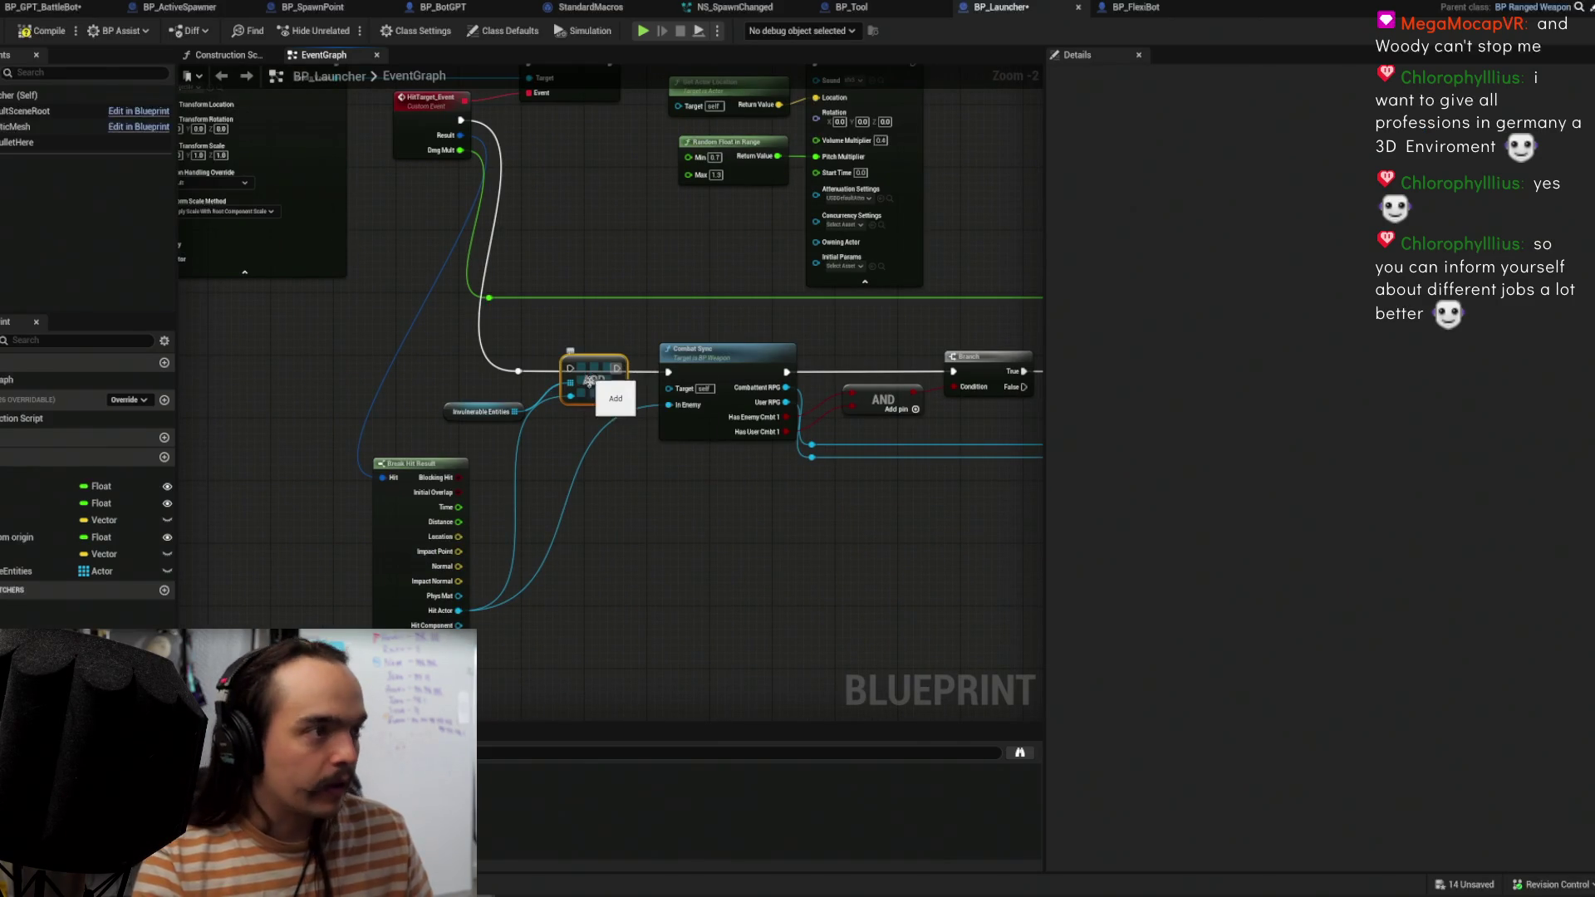
left_click_drag(575, 383, 593, 503)
key("Delete")
mouse_move(482, 411)
left_mouse_down()
mouse_move(499, 466)
mouse_move(651, 542)
left_mouse_up()
type("contains")
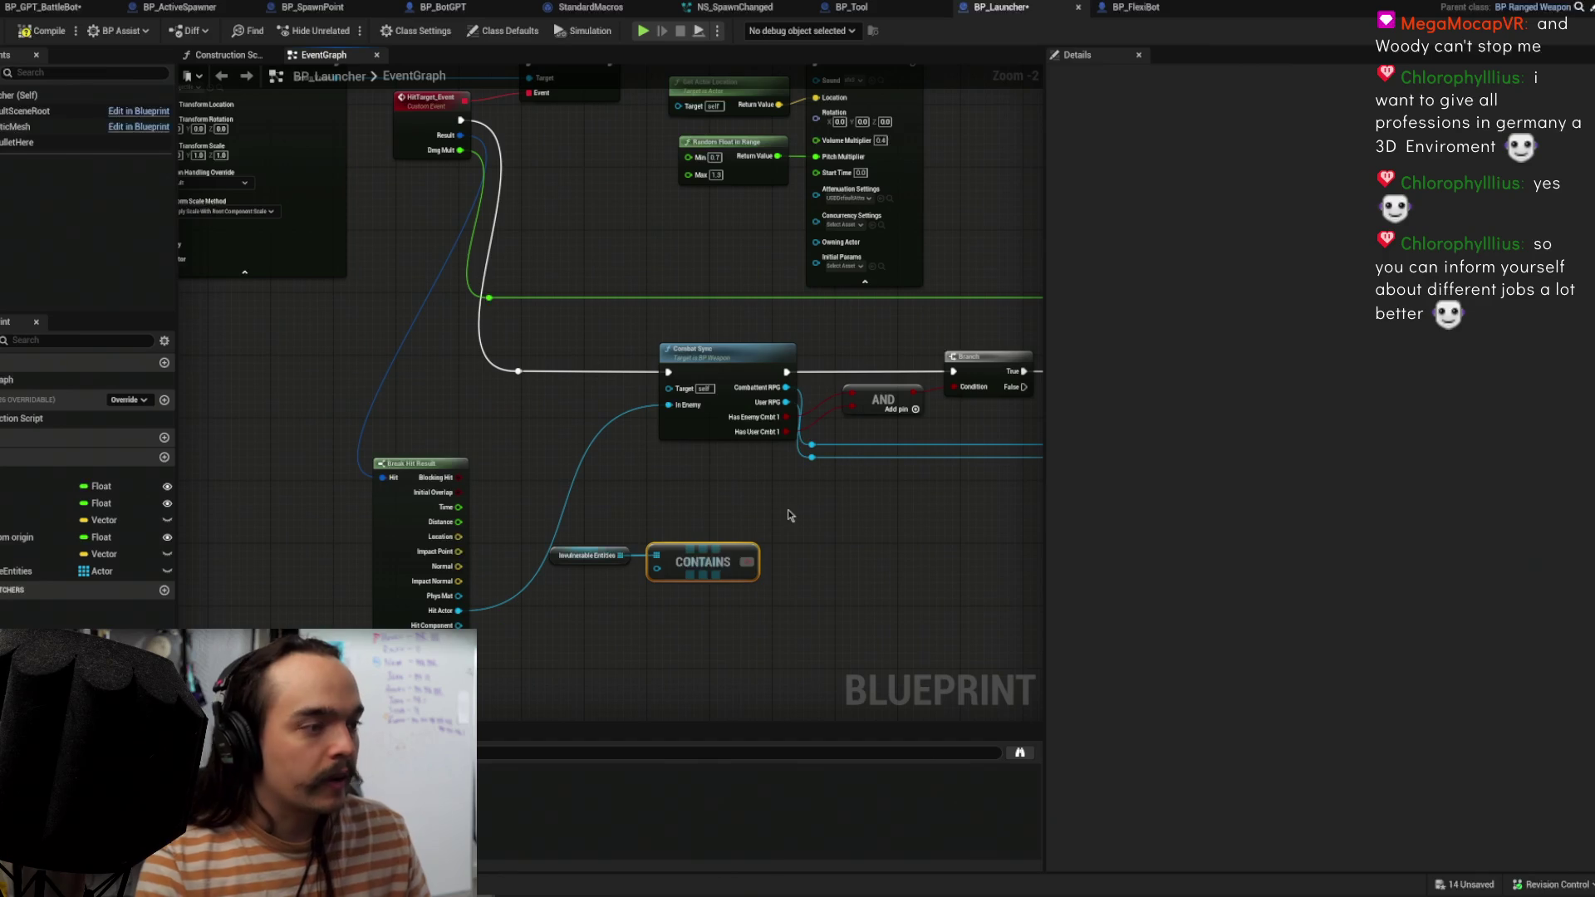
Step: Wire Hit Actor into the CONTAINS item input and line Make Attack up with the Branch
left_click(790, 512)
mouse_move(448, 612)
left_mouse_down()
mouse_move(656, 568)
mouse_move(342, 535)
left_mouse_up()
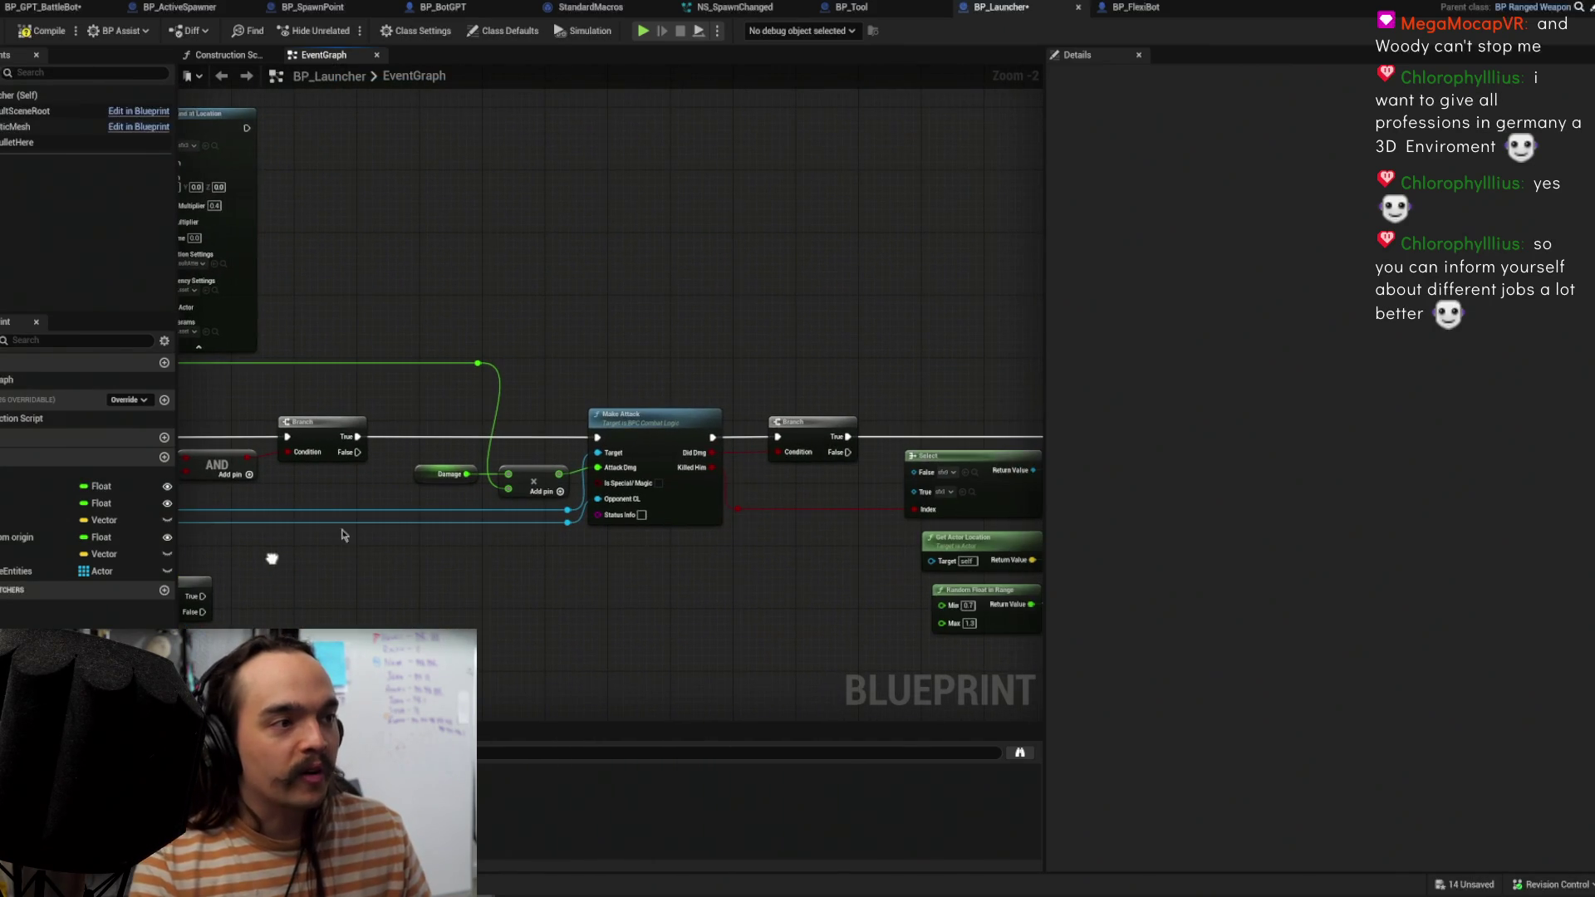
left_click_drag(631, 415, 659, 412)
mouse_move(733, 359)
left_mouse_down()
mouse_move(580, 364)
mouse_move(531, 410)
mouse_move(845, 271)
left_mouse_up()
key("ctrl+z")
mouse_move(655, 364)
left_mouse_down()
mouse_move(651, 350)
mouse_move(657, 373)
left_mouse_up()
left_click_drag(897, 296, 692, 293)
Step: Insert the Branch on the exec wire before Combat Sync and auto-format the nodes
left_click_drag(664, 540, 457, 291)
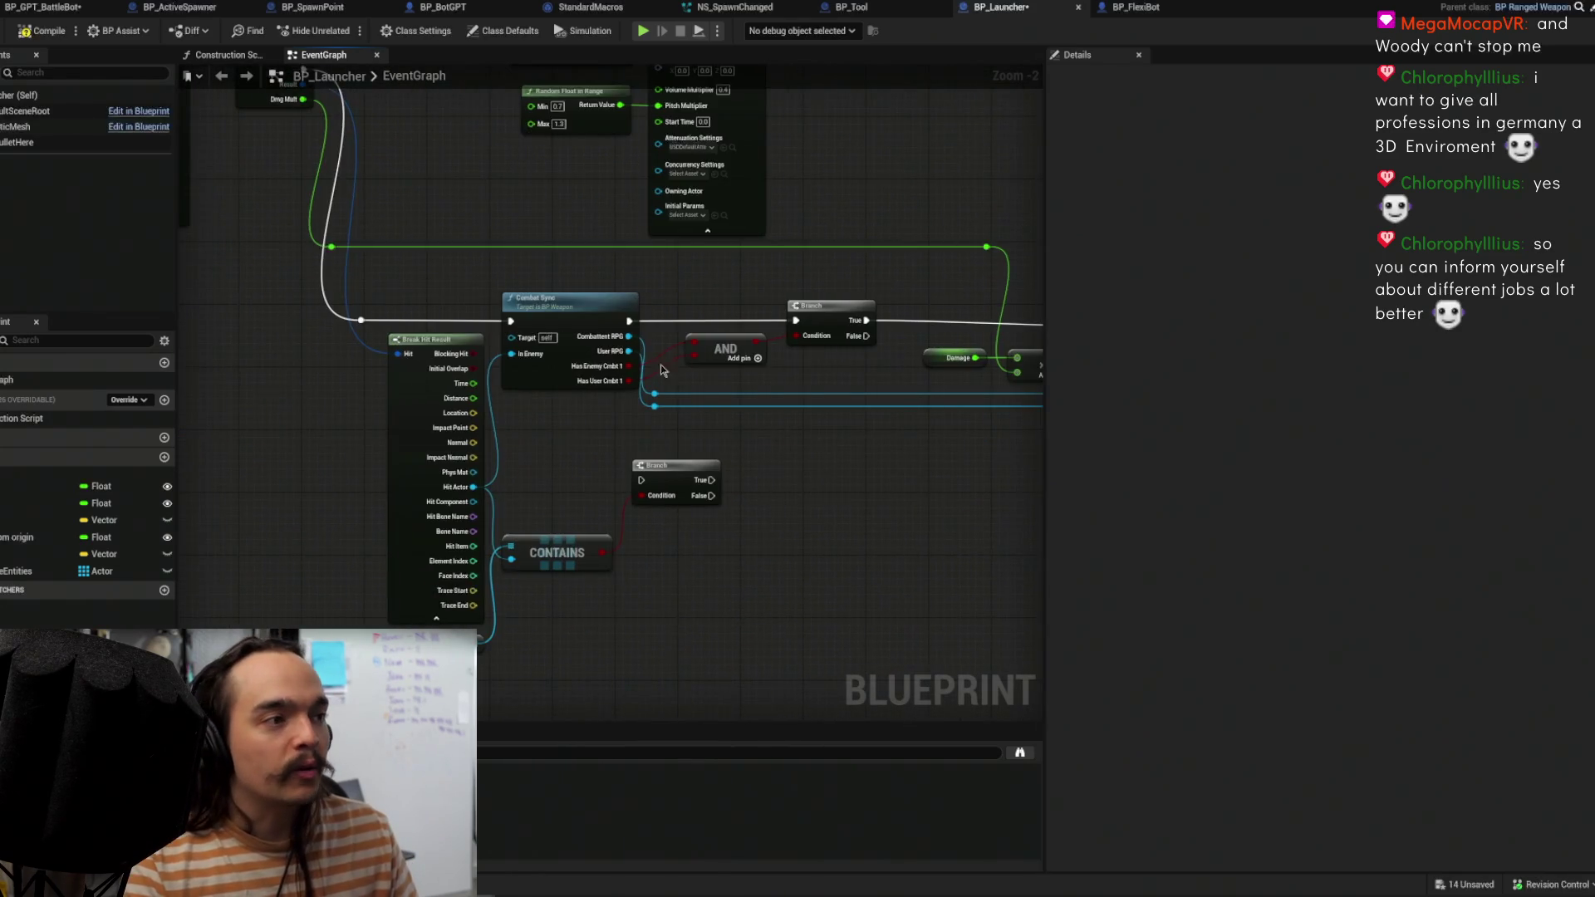
scroll(695, 452, "up", 2)
left_click_drag(694, 452, 641, 477)
left_click_drag(620, 599, 804, 546)
scroll(805, 546, "down", 3)
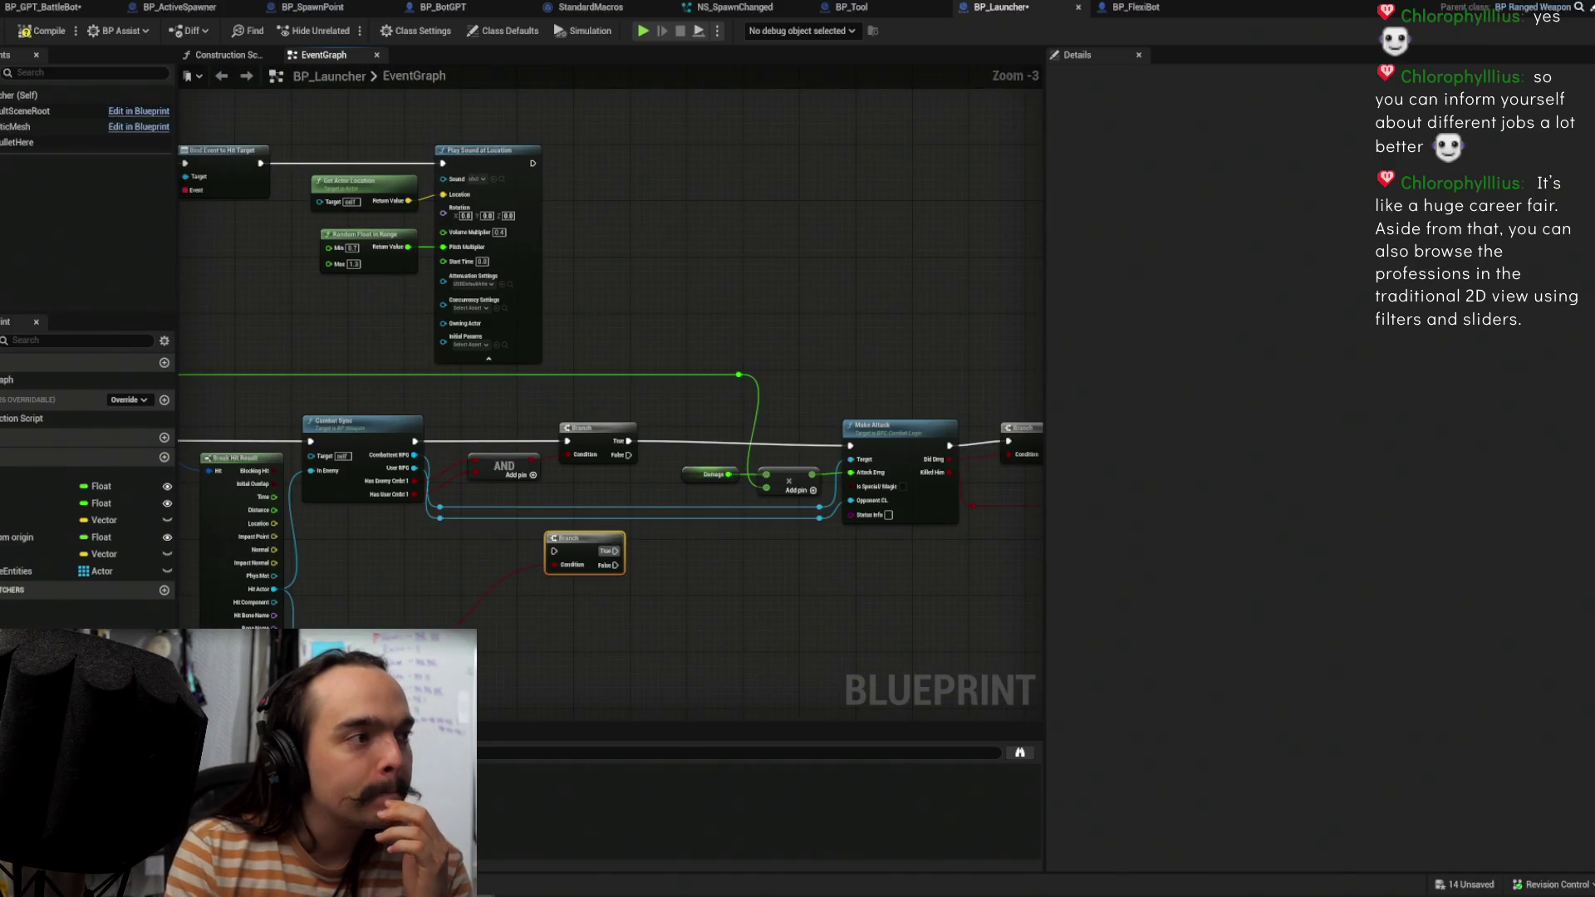
left_click_drag(673, 547, 785, 511)
mouse_move(683, 515)
left_mouse_down()
mouse_move(540, 383)
mouse_move(365, 364)
mouse_move(613, 364)
mouse_move(470, 364)
left_mouse_up()
key("q")
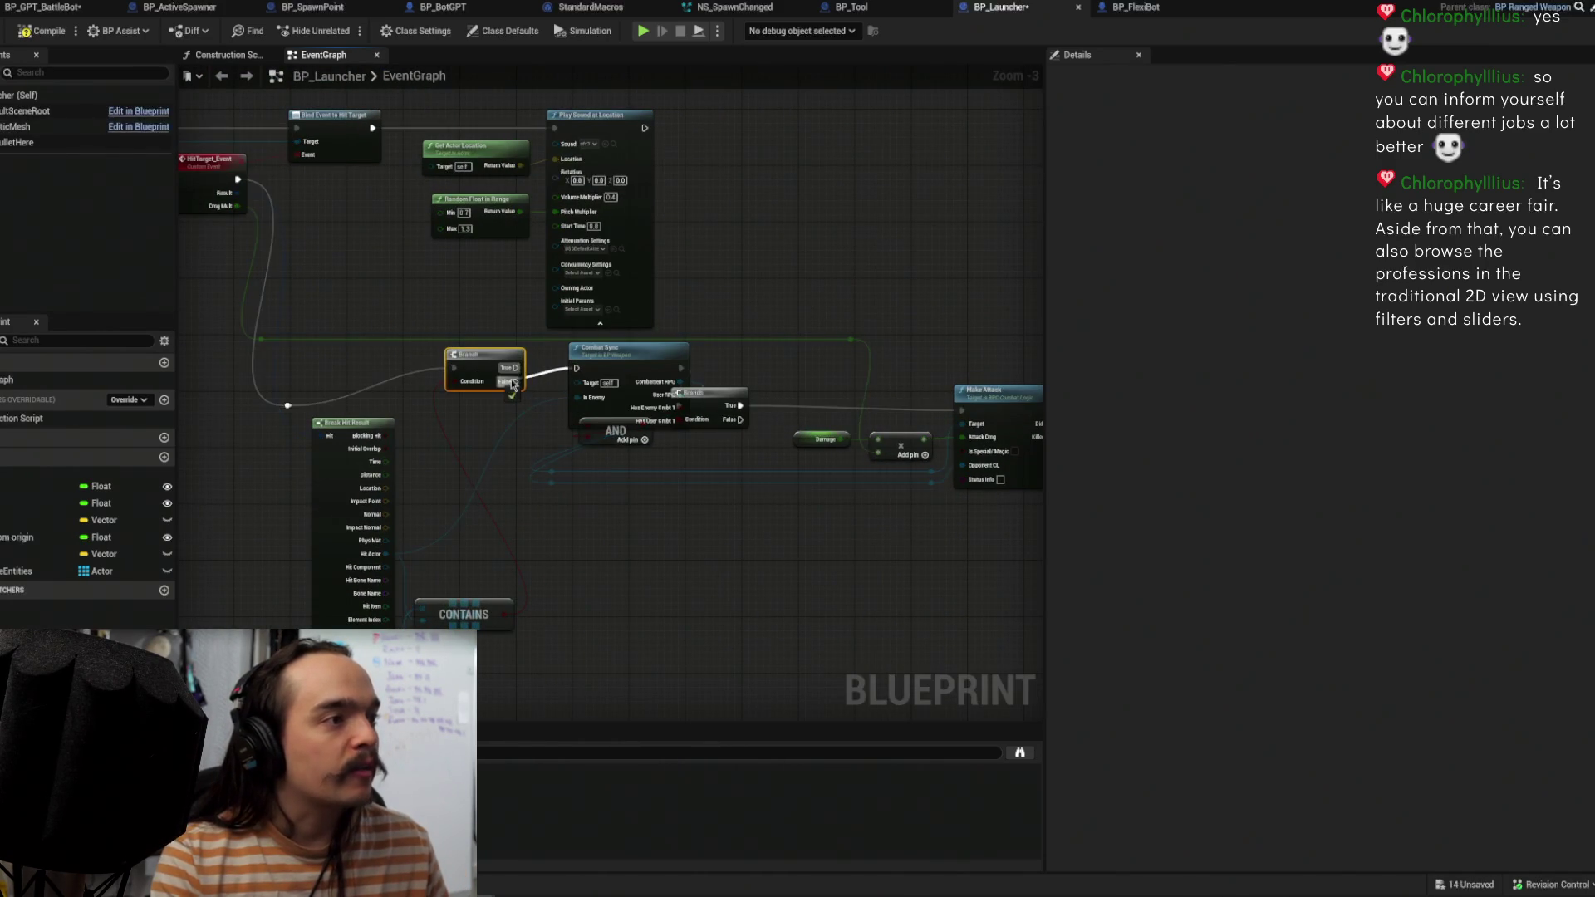
key("f")
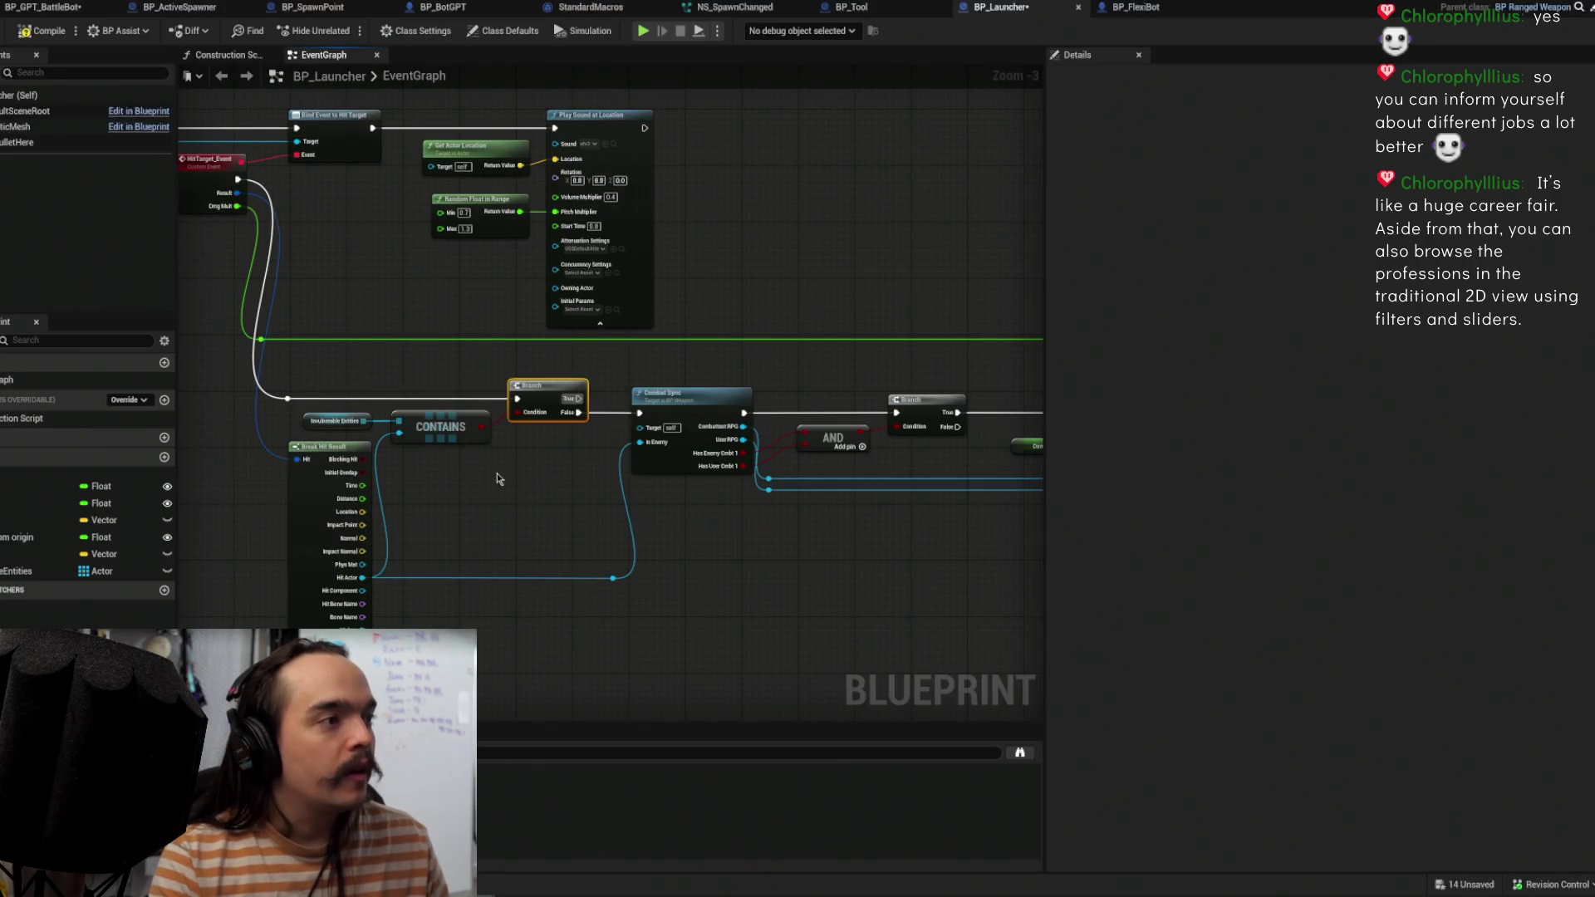
left_click(335, 421)
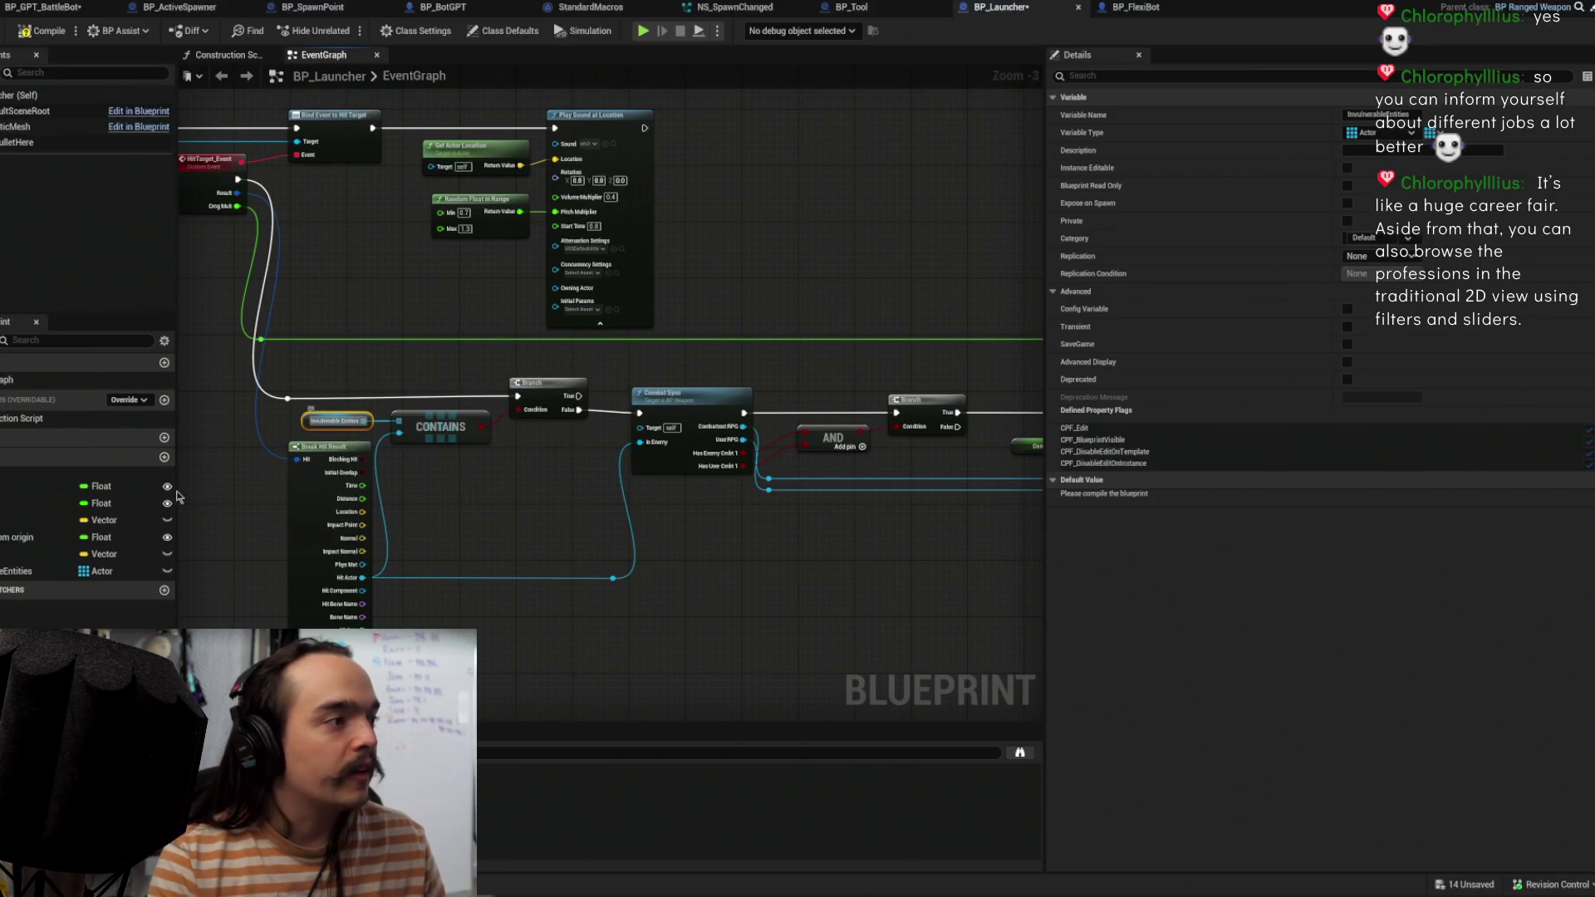
Step: Make InvulnerableEntities instance-editable, compile, and pan to the Contains check and Combat Sync
left_click(168, 571)
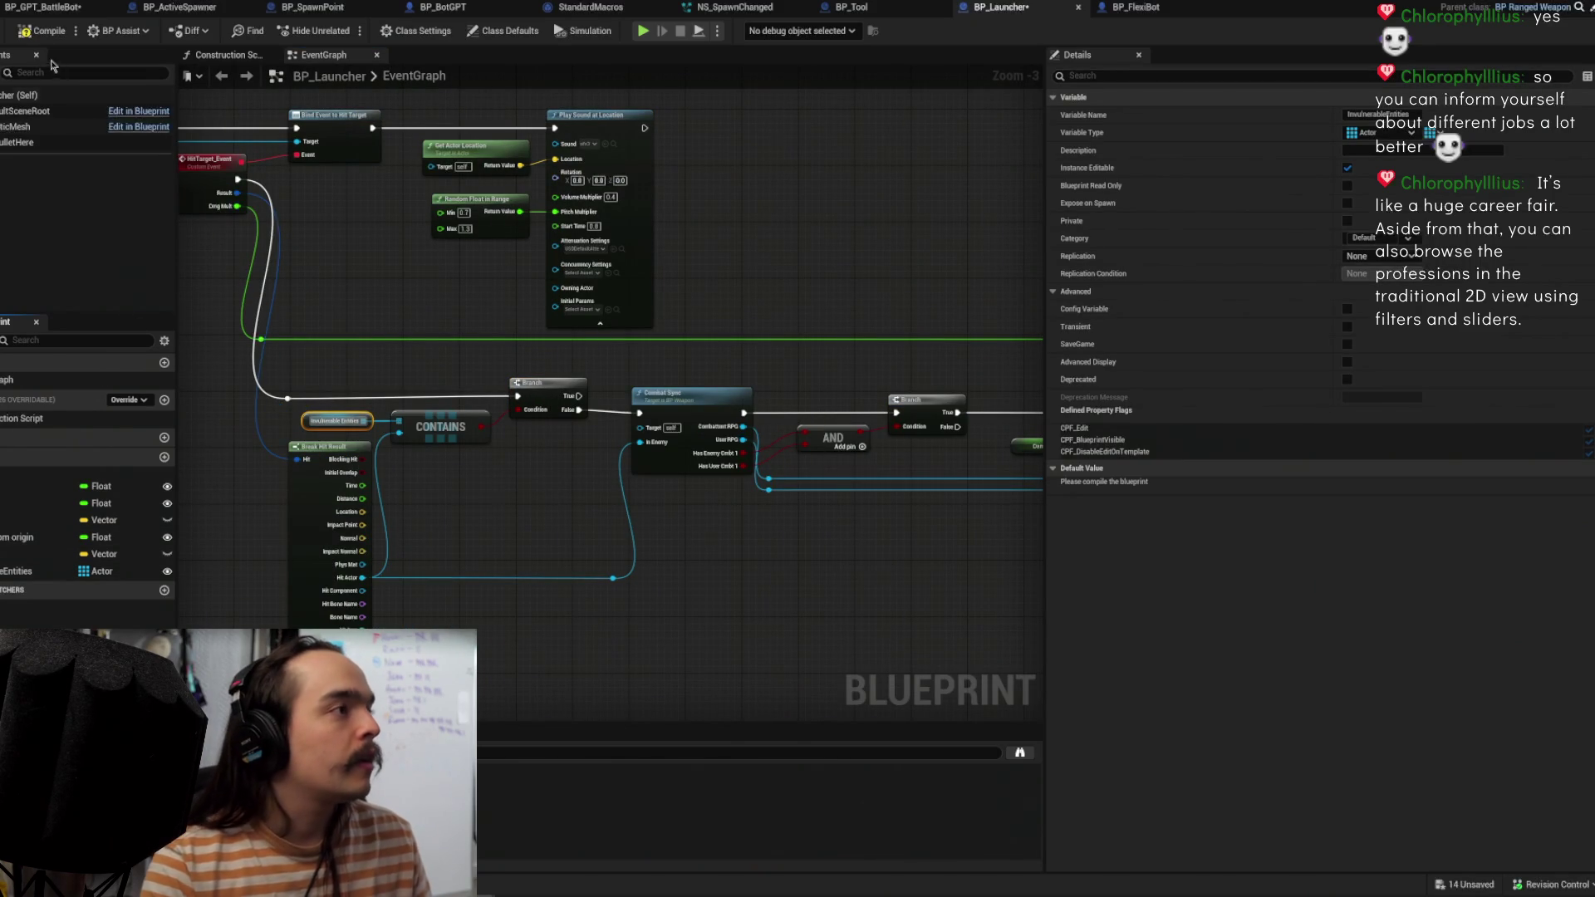
left_click(25, 31)
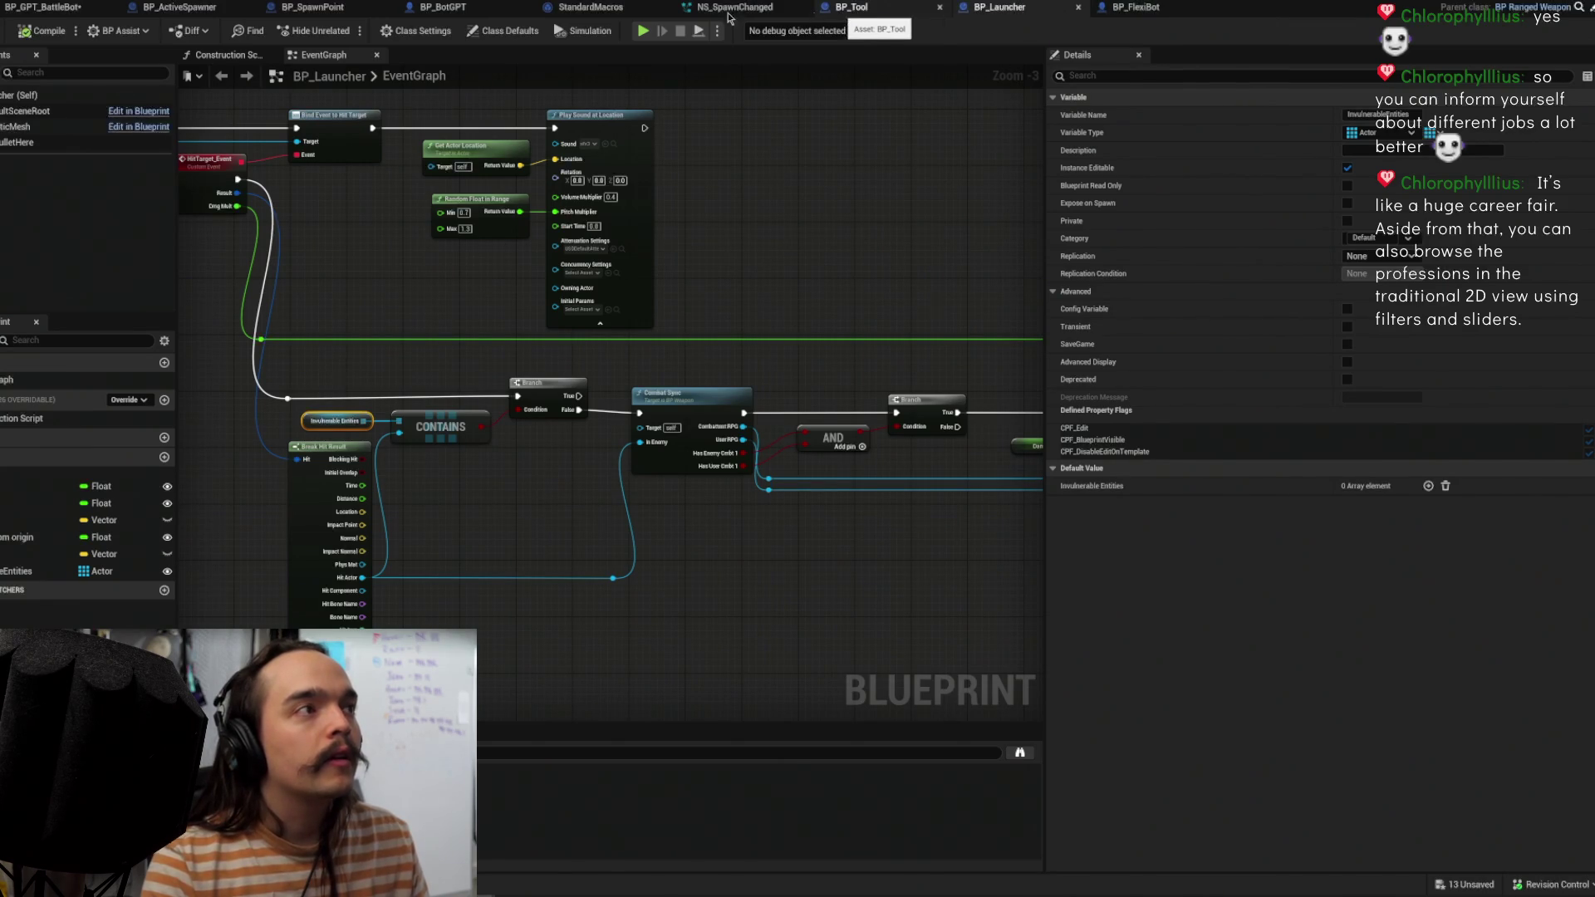
left_click_drag(779, 227, 966, 208)
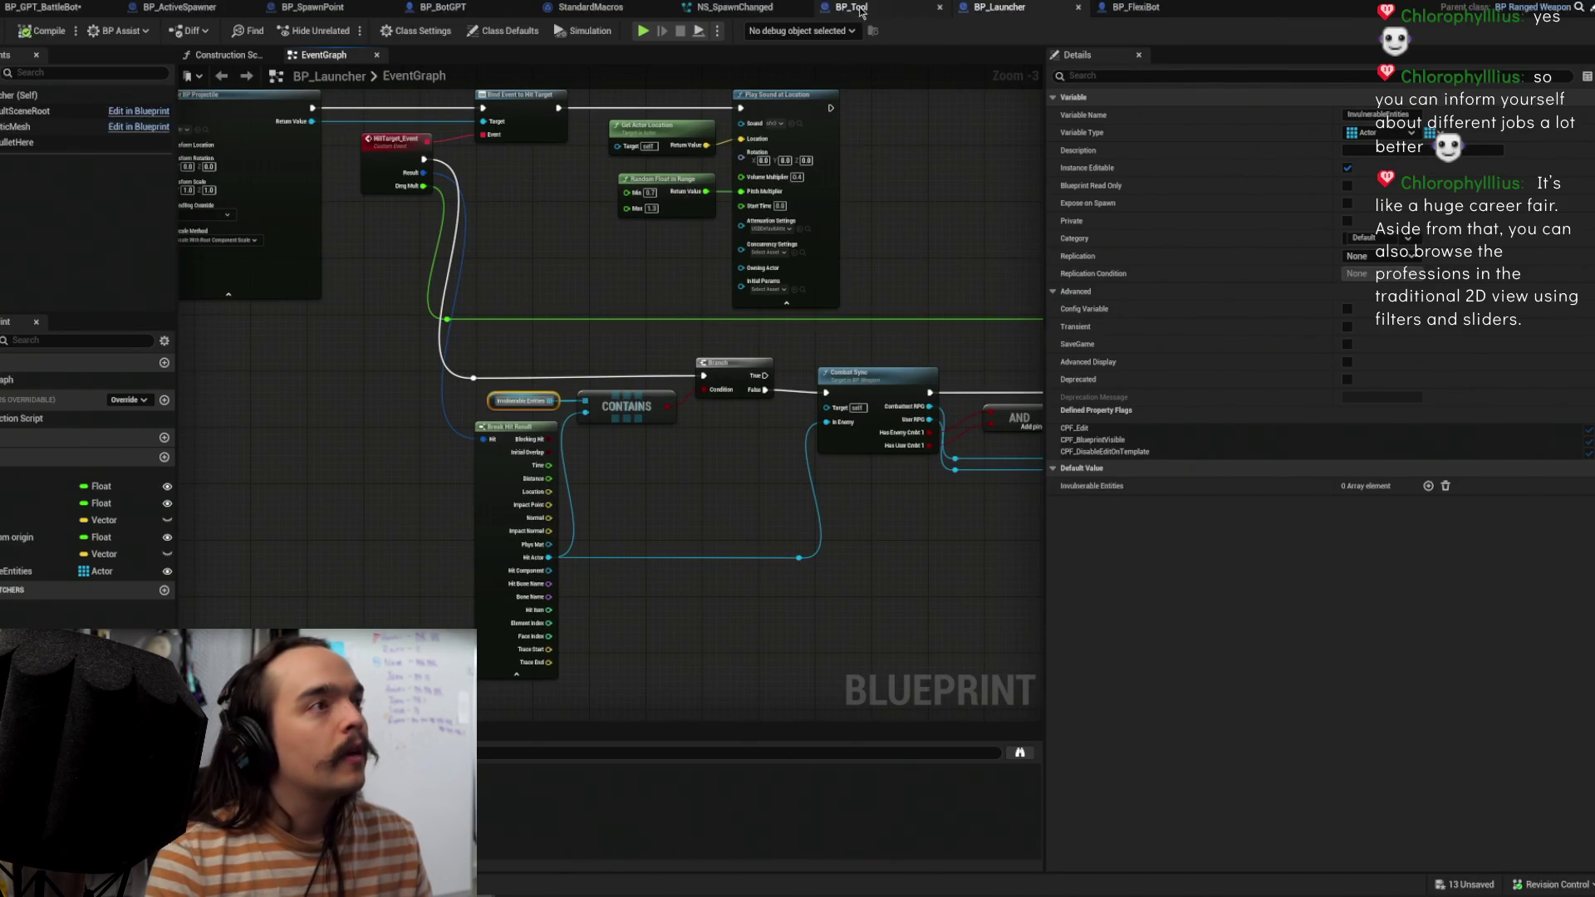
mouse_move(611, 192)
left_mouse_down()
mouse_move(631, 309)
mouse_move(855, 446)
mouse_move(889, 506)
mouse_move(817, 347)
left_mouse_up()
mouse_move(611, 446)
left_mouse_down()
mouse_move(407, 543)
mouse_move(325, 541)
left_mouse_up()
mouse_move(600, 457)
left_mouse_down()
mouse_move(581, 373)
mouse_move(640, 346)
mouse_move(509, 410)
left_mouse_up()
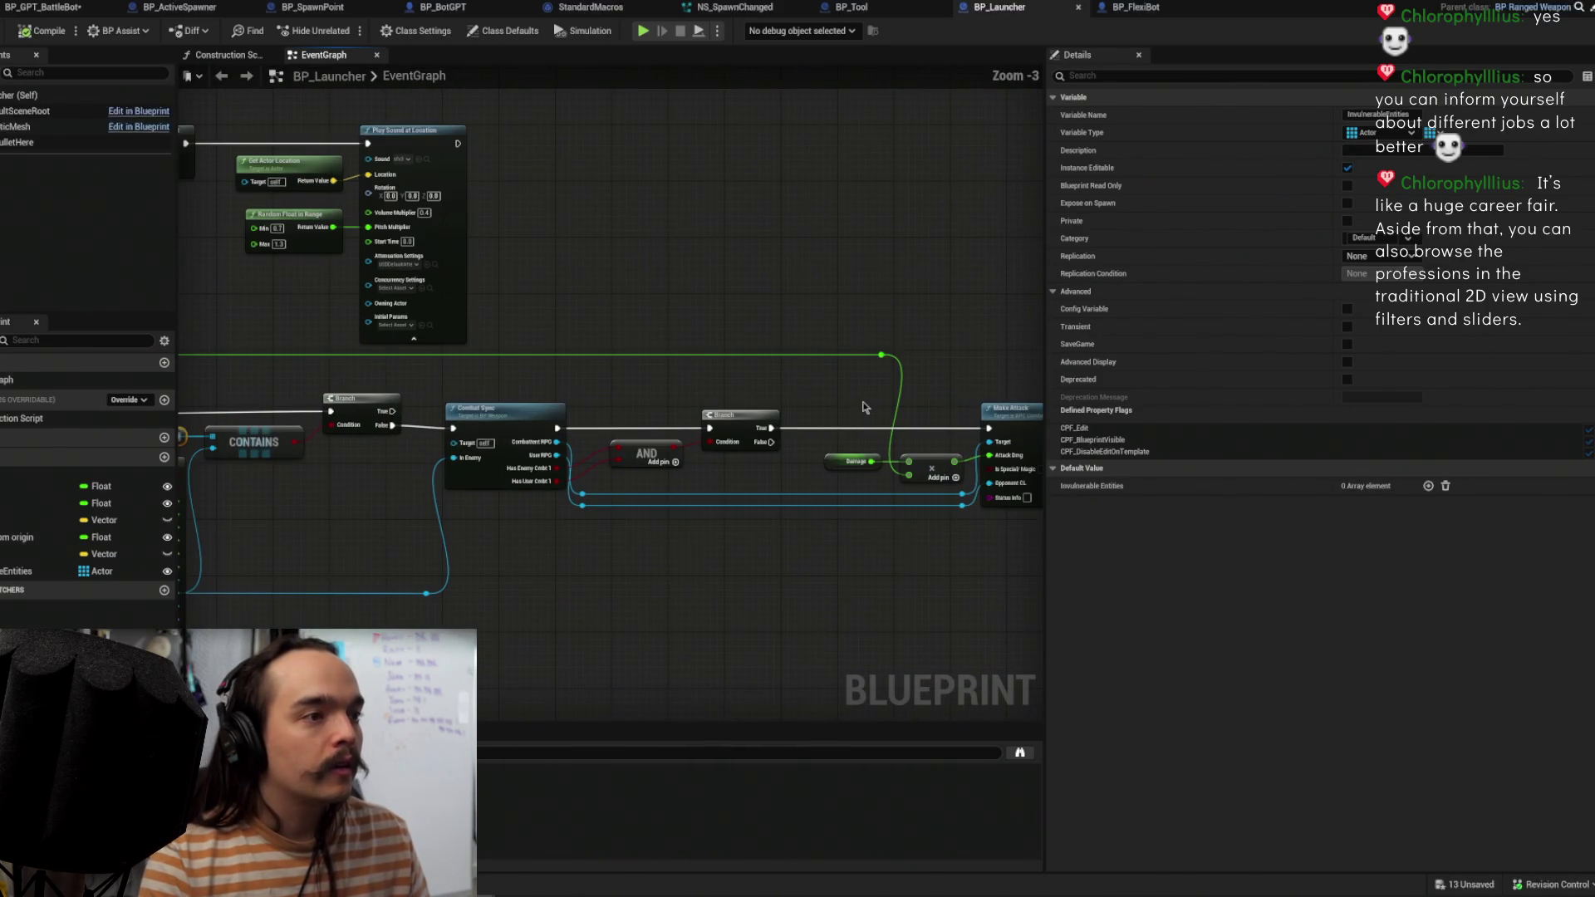
Step: Open the CombatSync function in BP_Weapon from the Combat Sync node and select Get Attach Parent Actor
left_click(506, 406)
double_click(506, 409)
scroll(498, 374, "up", 1)
mouse_move(449, 375)
left_mouse_down()
mouse_move(579, 439)
mouse_move(477, 456)
left_mouse_up()
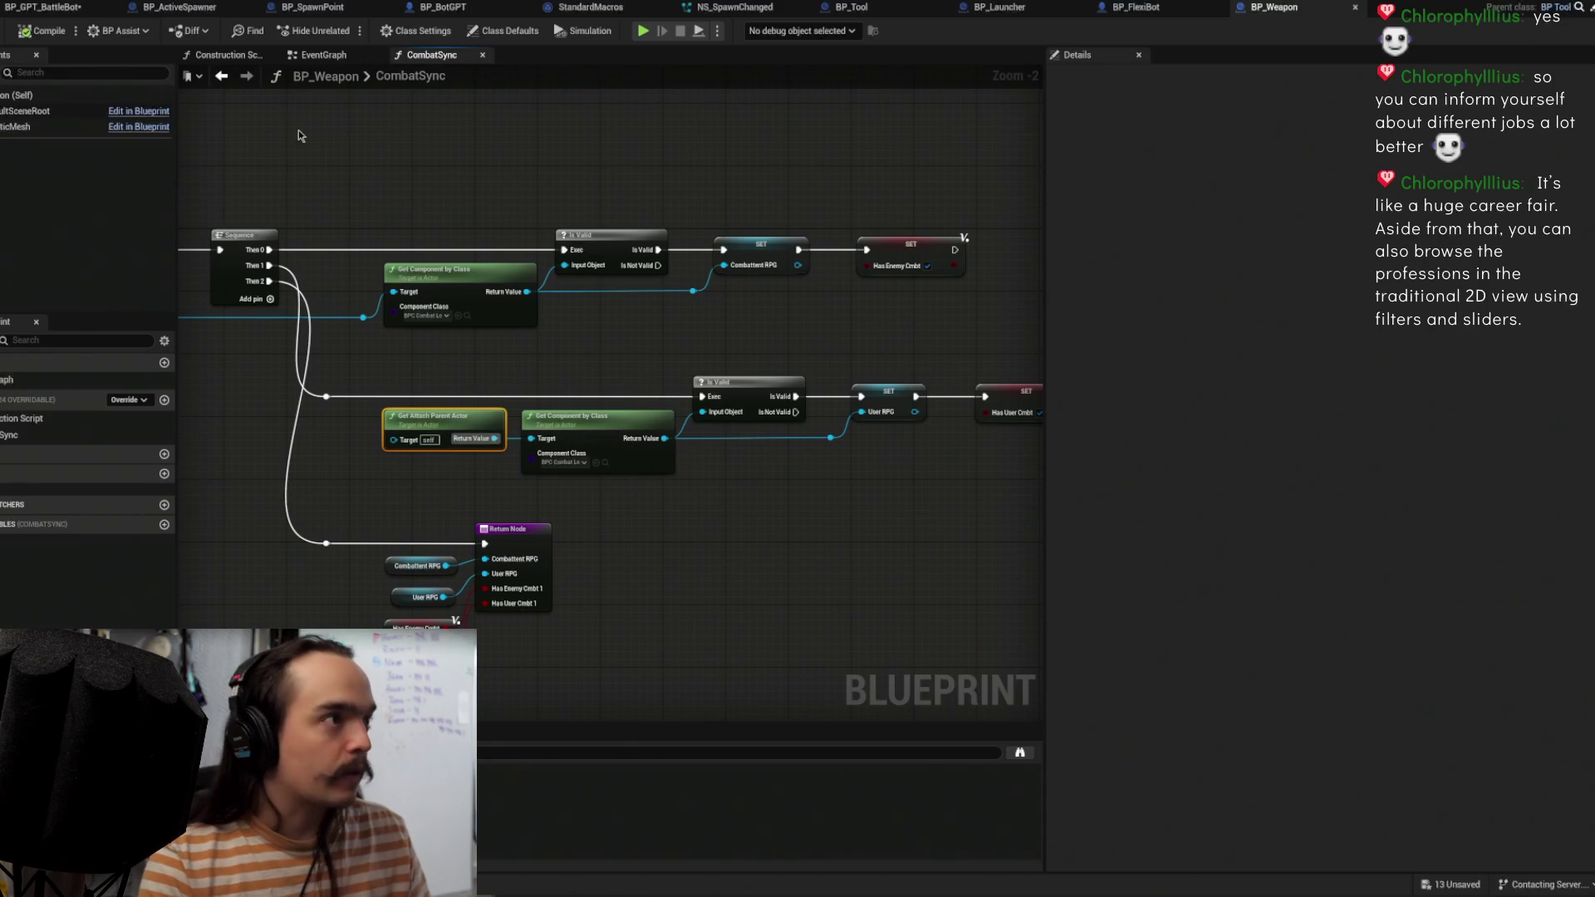
Step: Paste BP_Weapon's Get Attach Parent Actor node into BP_Launcher beside the CONTAINS check
left_click(324, 55)
left_click(442, 61)
left_click(222, 76)
scroll(675, 304, "down", 2)
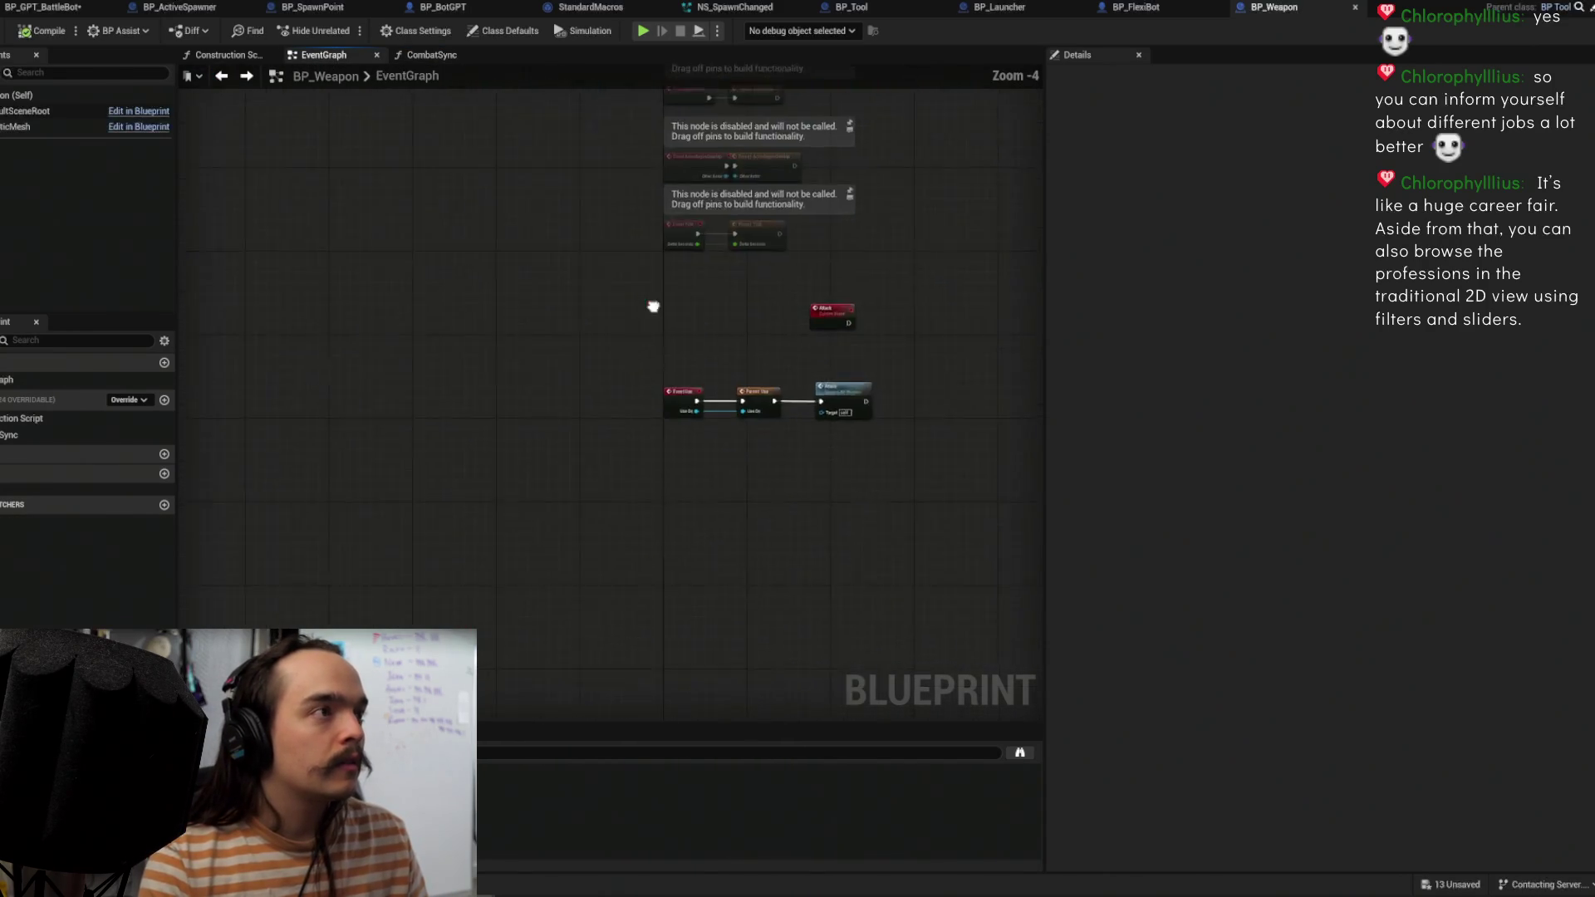
left_click_drag(651, 306, 300, 227)
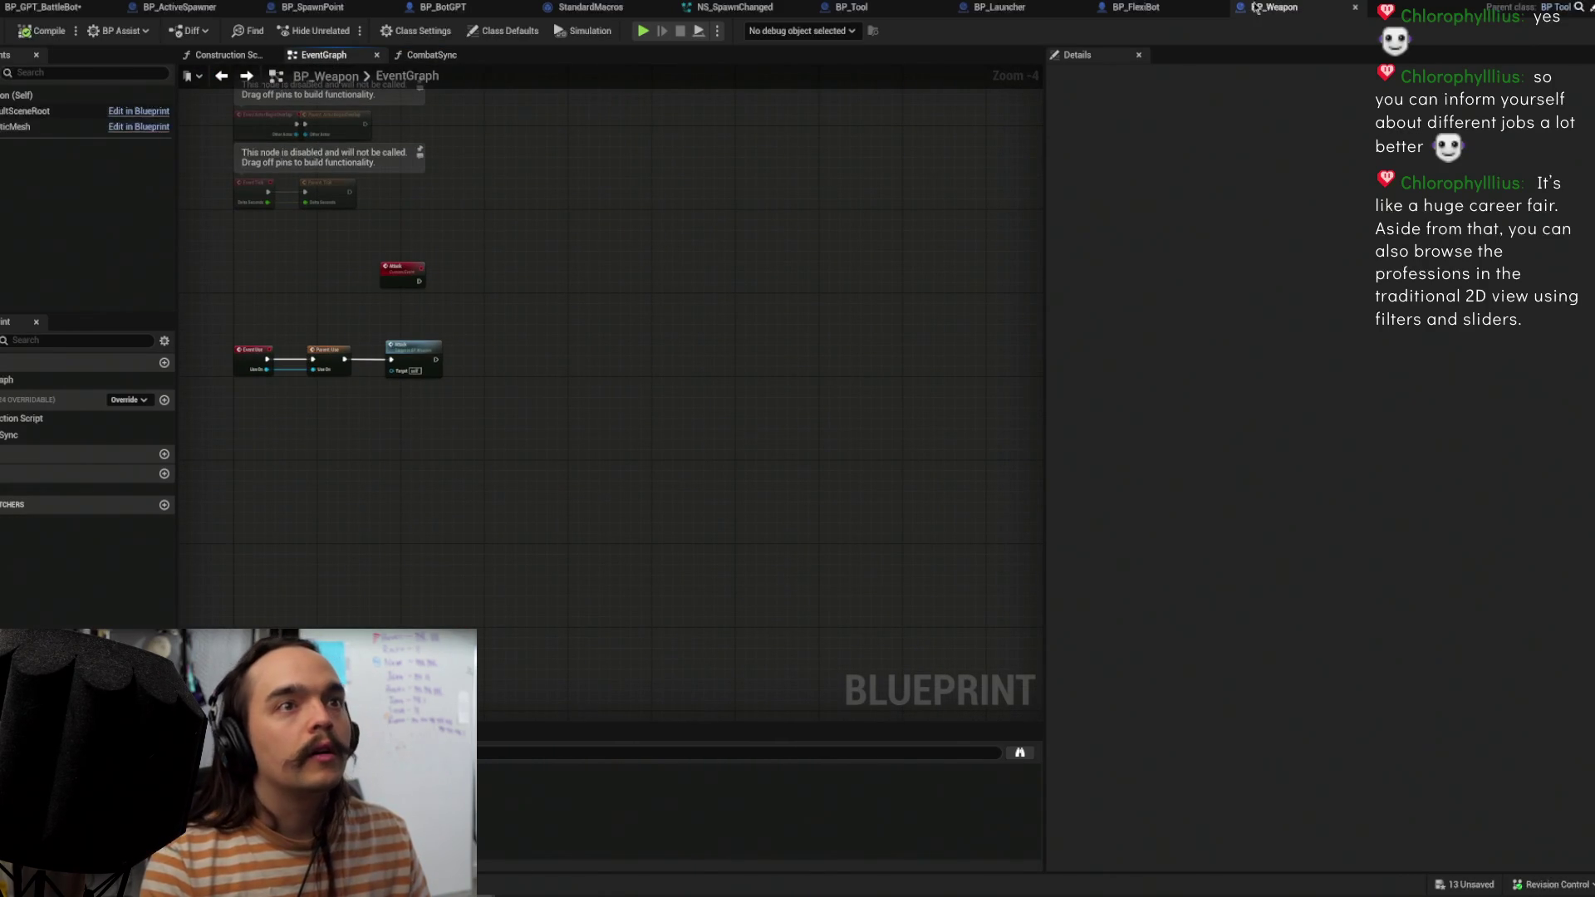
left_click(1023, 10)
key("ctrl+v")
mouse_move(274, 485)
left_mouse_down()
mouse_move(673, 421)
mouse_move(351, 328)
mouse_move(609, 459)
left_mouse_up()
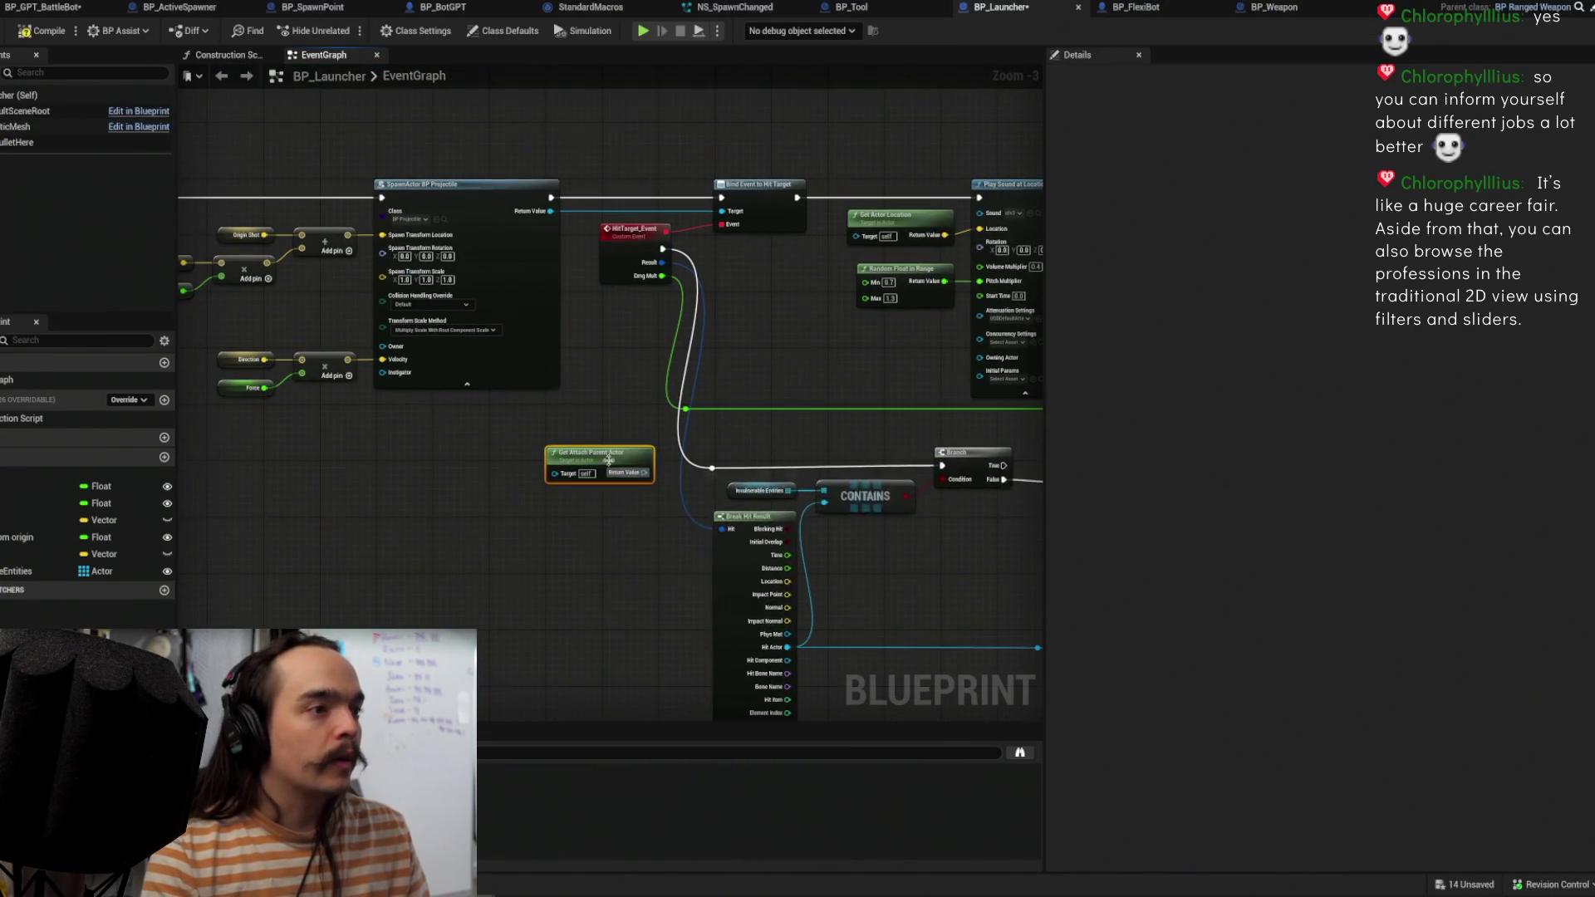
Step: Add an array Add on Invulnerable Entities taking Get Attach Parent Actor, then compile and save
left_click(746, 491)
mouse_move(746, 491)
left_mouse_down()
mouse_move(585, 503)
mouse_move(675, 490)
left_mouse_up()
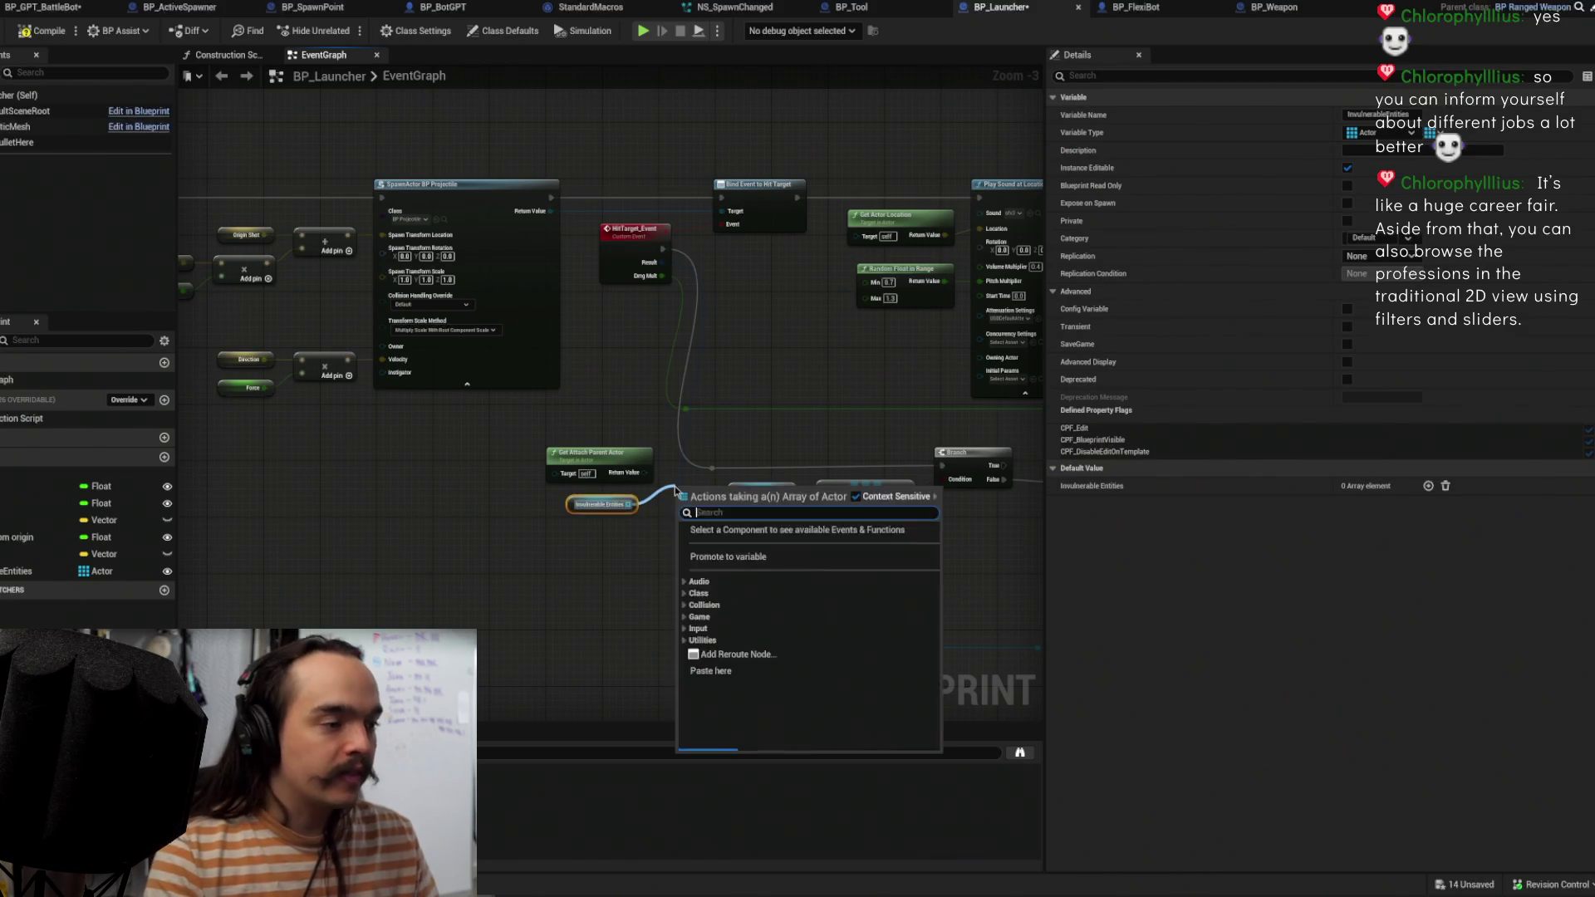
type("add")
left_click(731, 636)
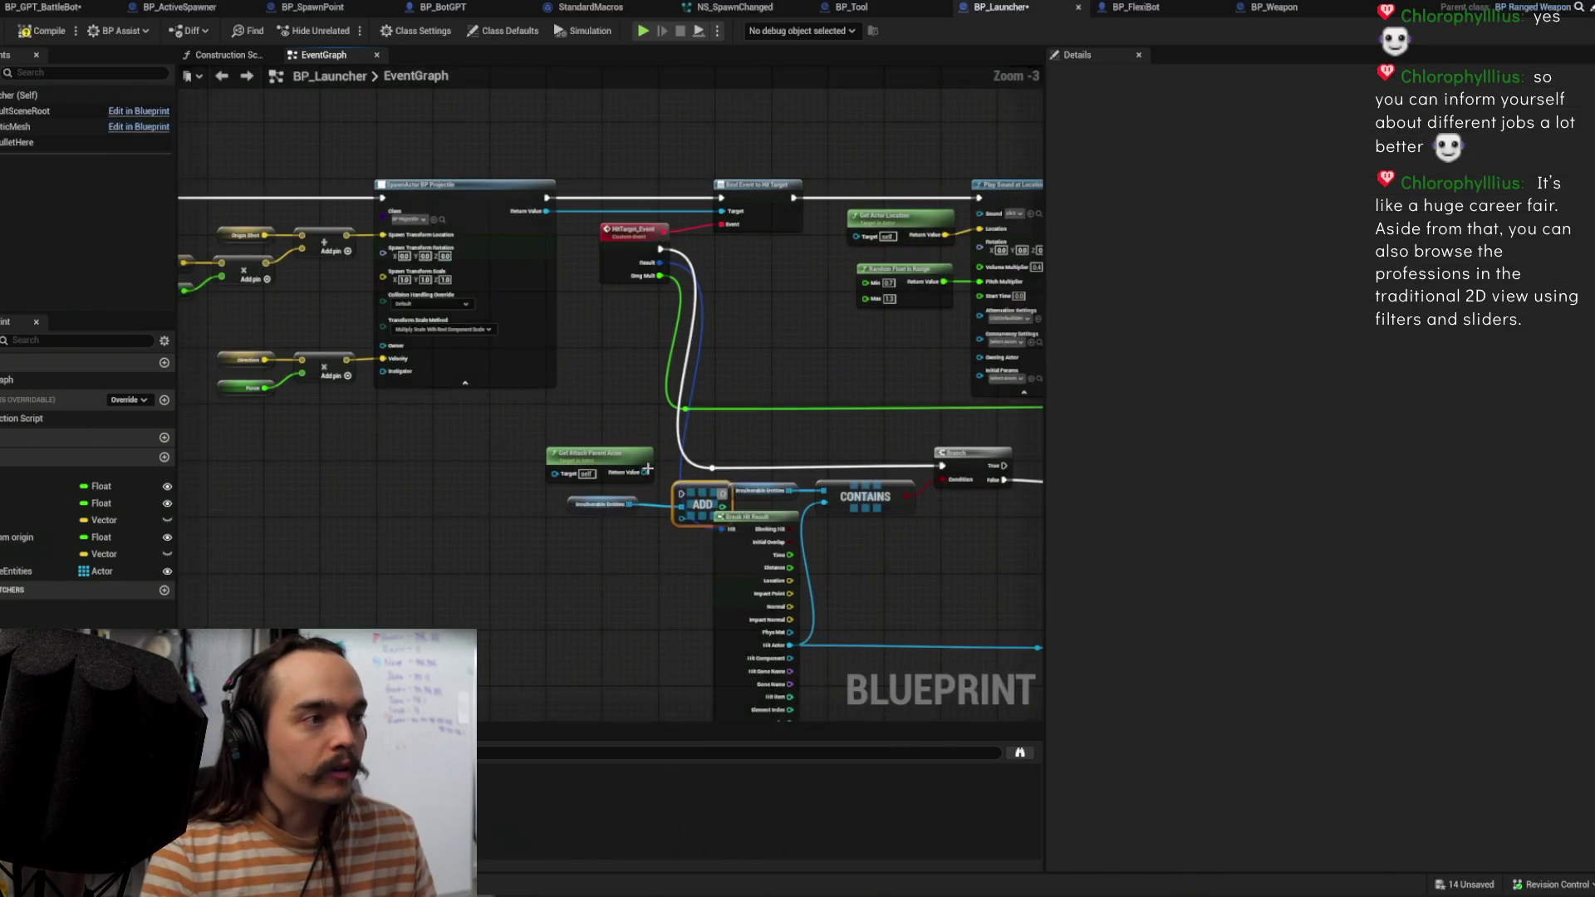
mouse_move(644, 472)
left_mouse_down()
mouse_move(683, 526)
mouse_move(249, 146)
mouse_move(191, 216)
mouse_move(652, 239)
mouse_move(572, 243)
left_mouse_up()
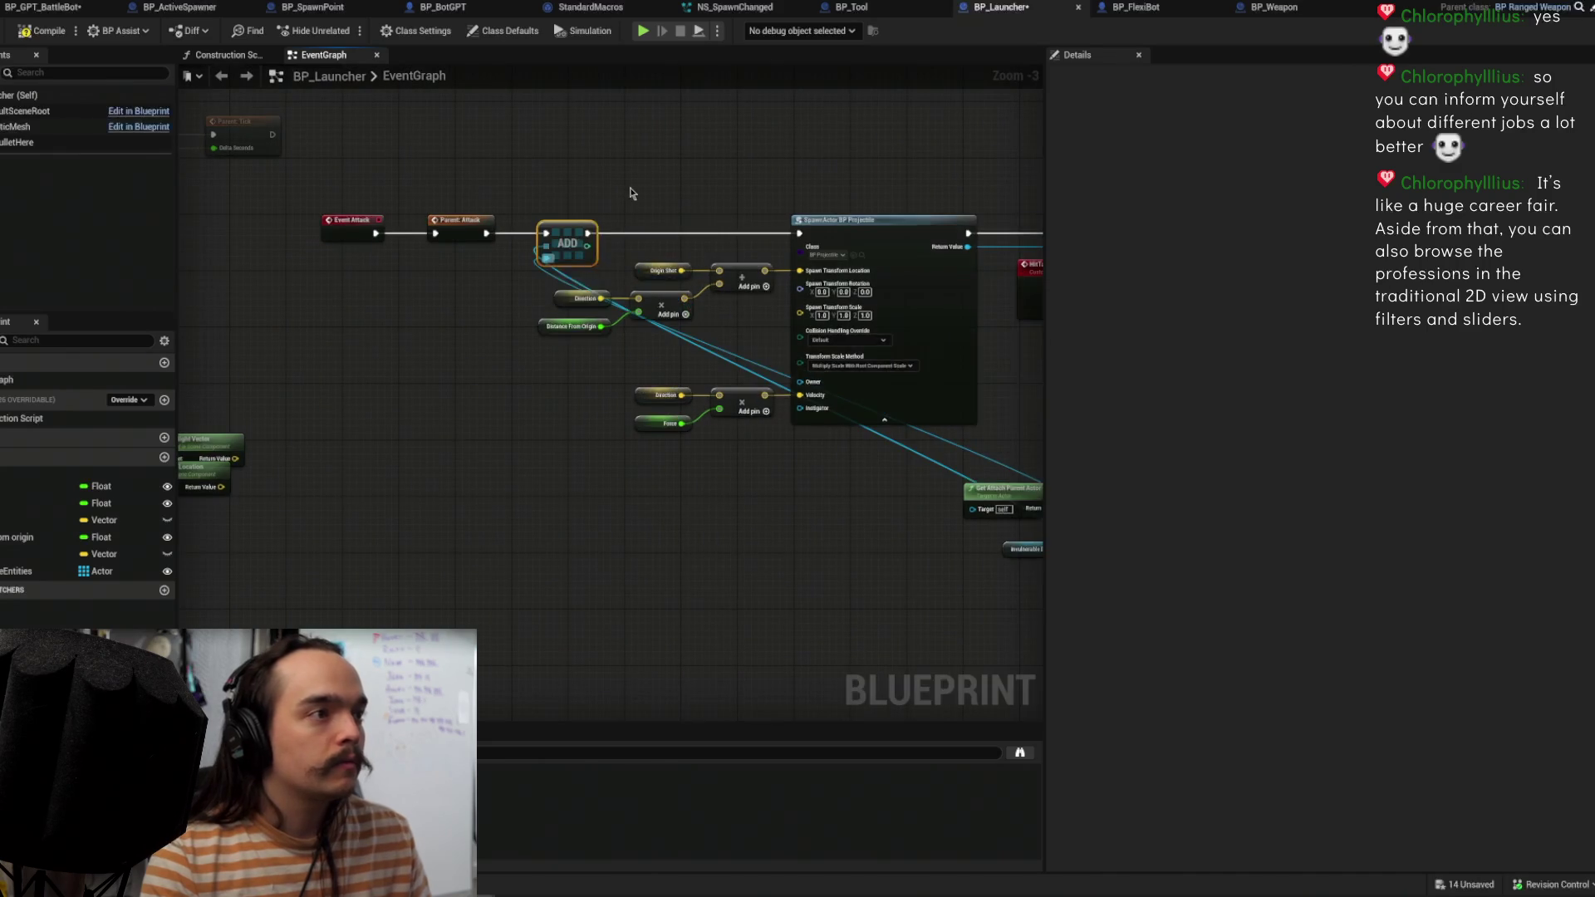
key("f")
left_click(38, 34)
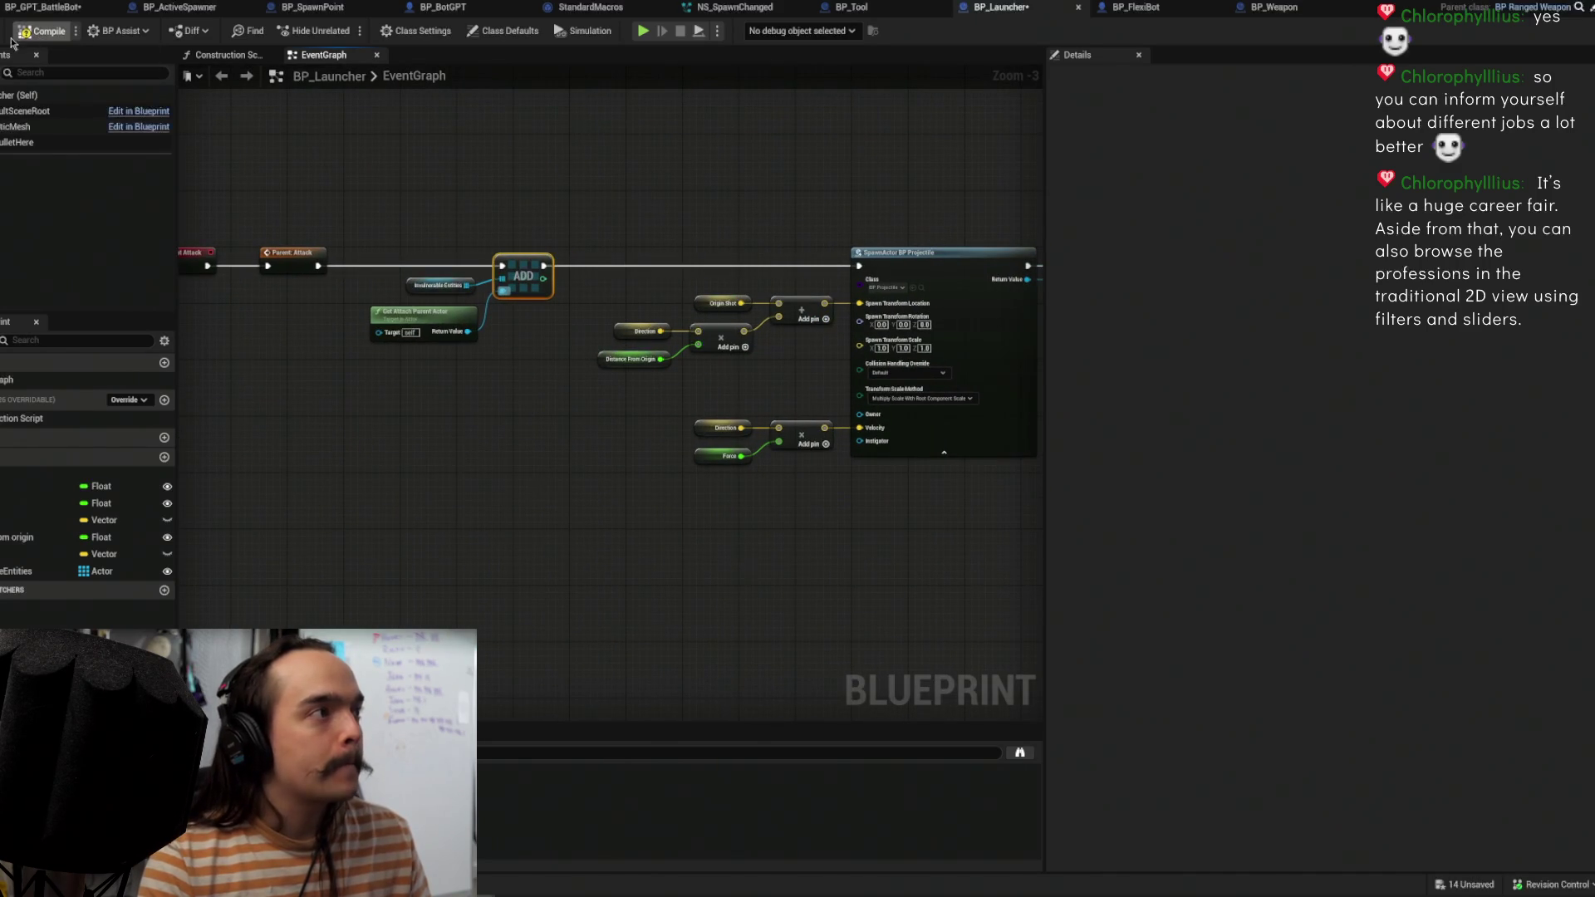
key("ctrl+s")
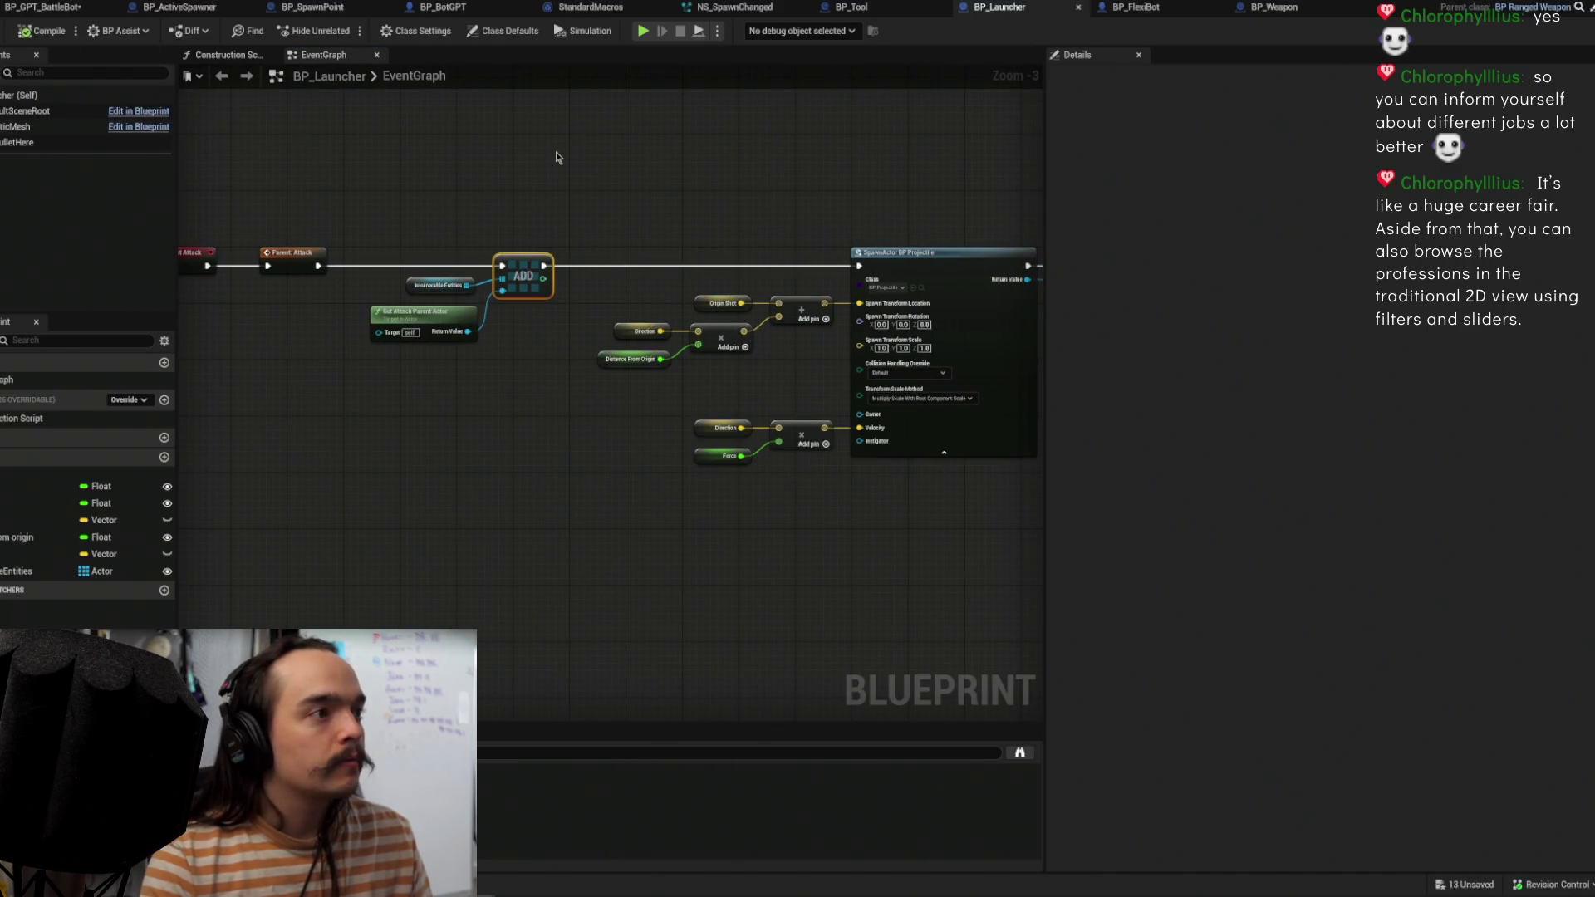
Step: Drop the Add node onto the execution wire after SpawnActor BP Projectile
scroll(689, 190, "down", 2)
scroll(689, 190, "up", 2)
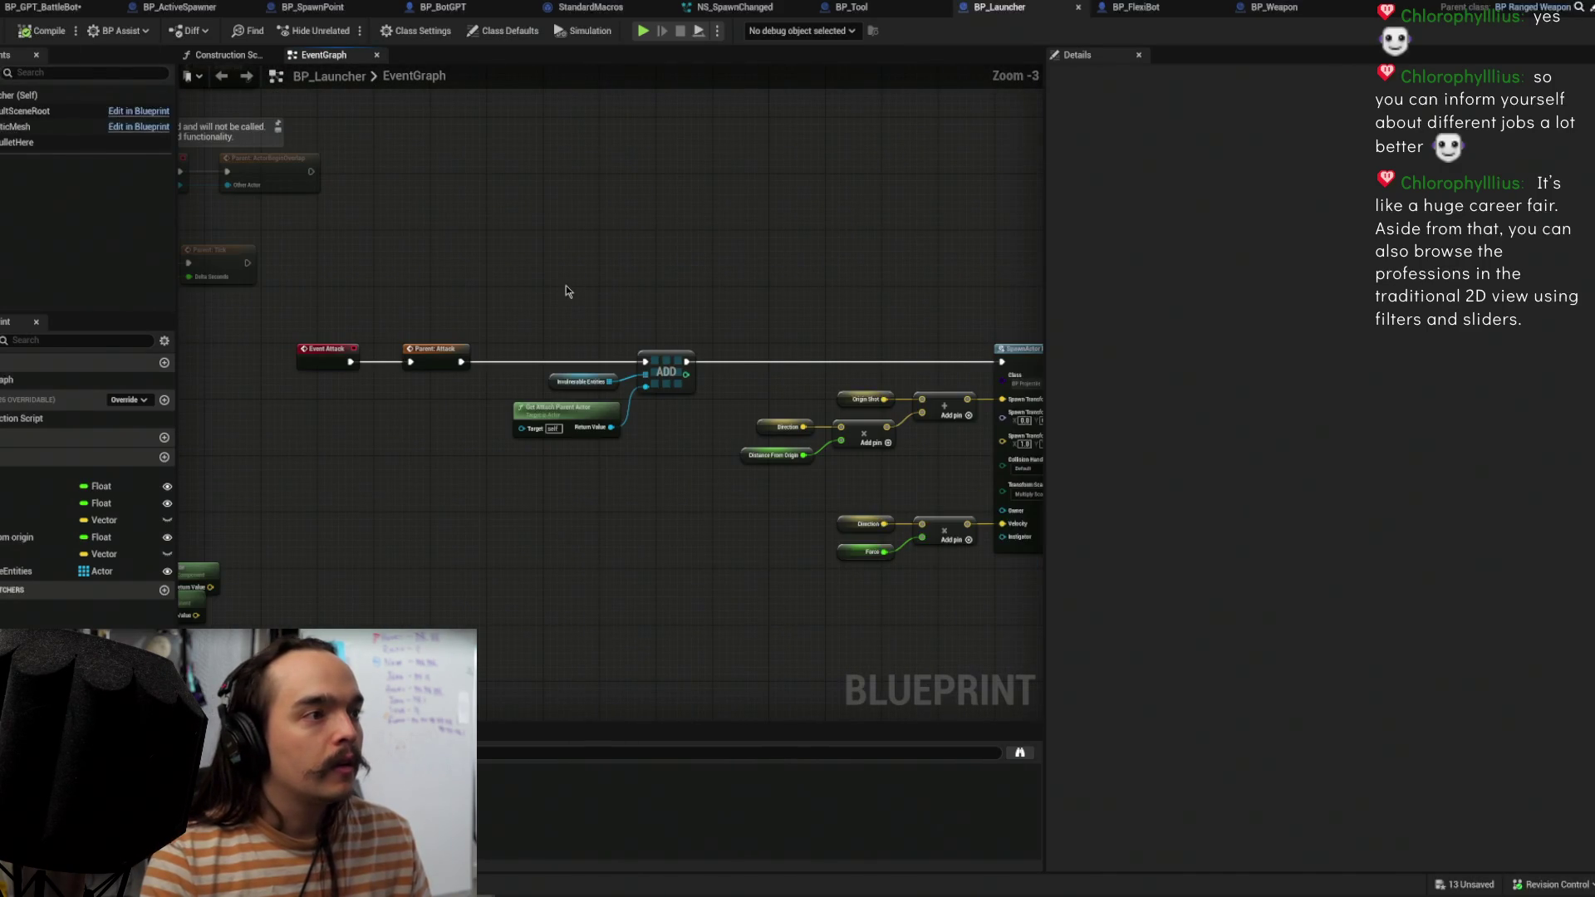
scroll(590, 291, "down", 1)
scroll(688, 340, "up", 1)
scroll(688, 340, "down", 1)
left_click_drag(620, 314, 432, 315)
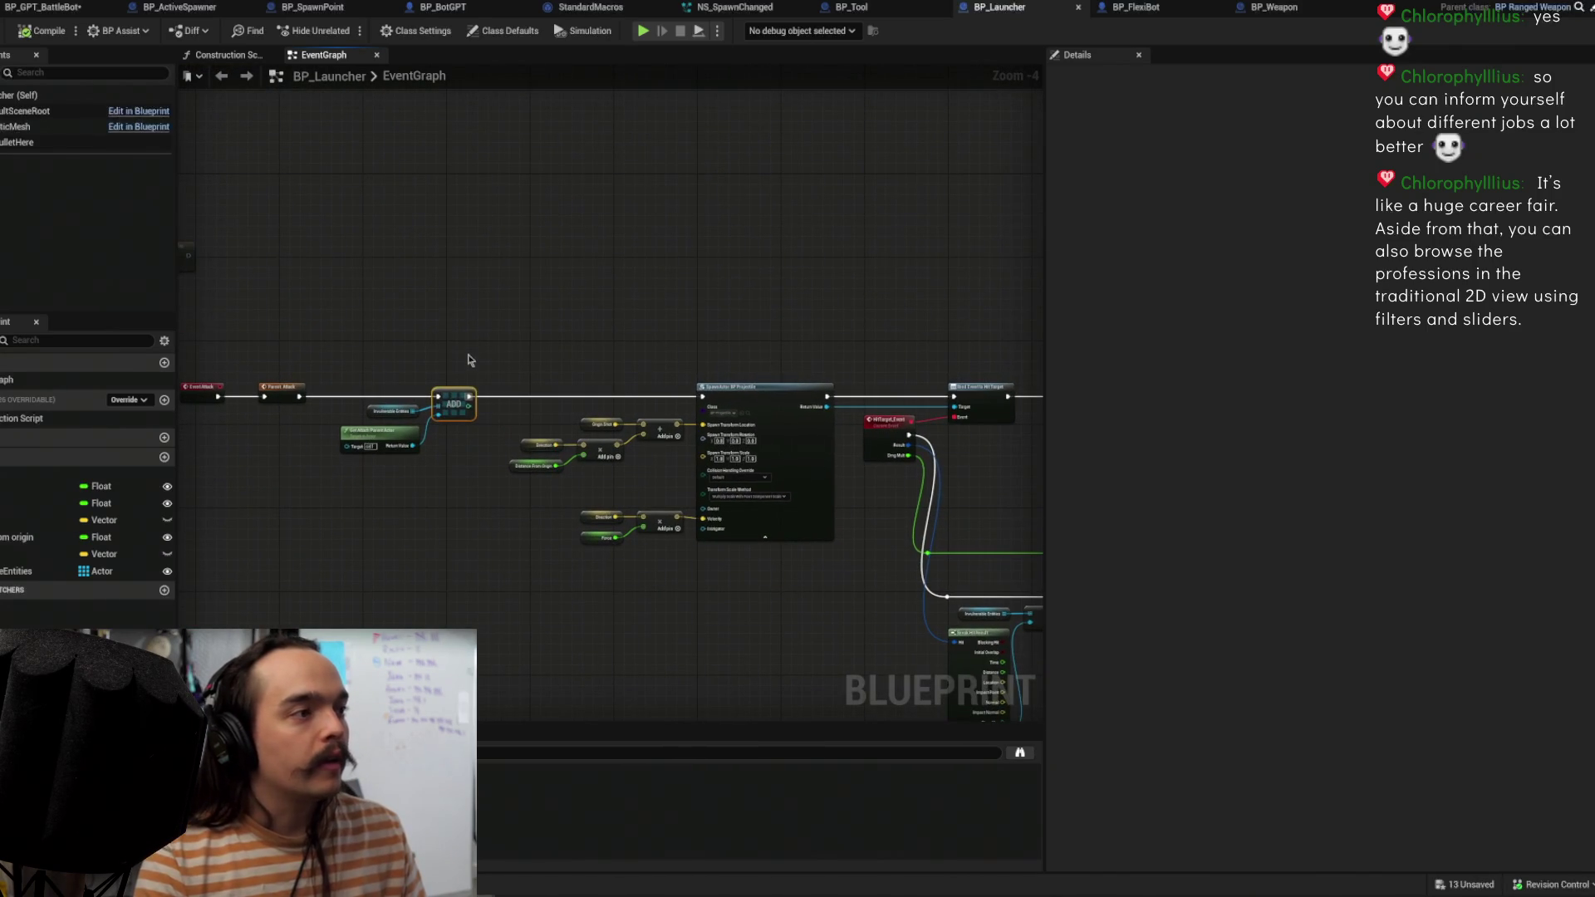
mouse_move(456, 403)
left_mouse_down()
mouse_move(806, 409)
mouse_move(831, 481)
mouse_move(721, 594)
left_mouse_up()
key("shift+q")
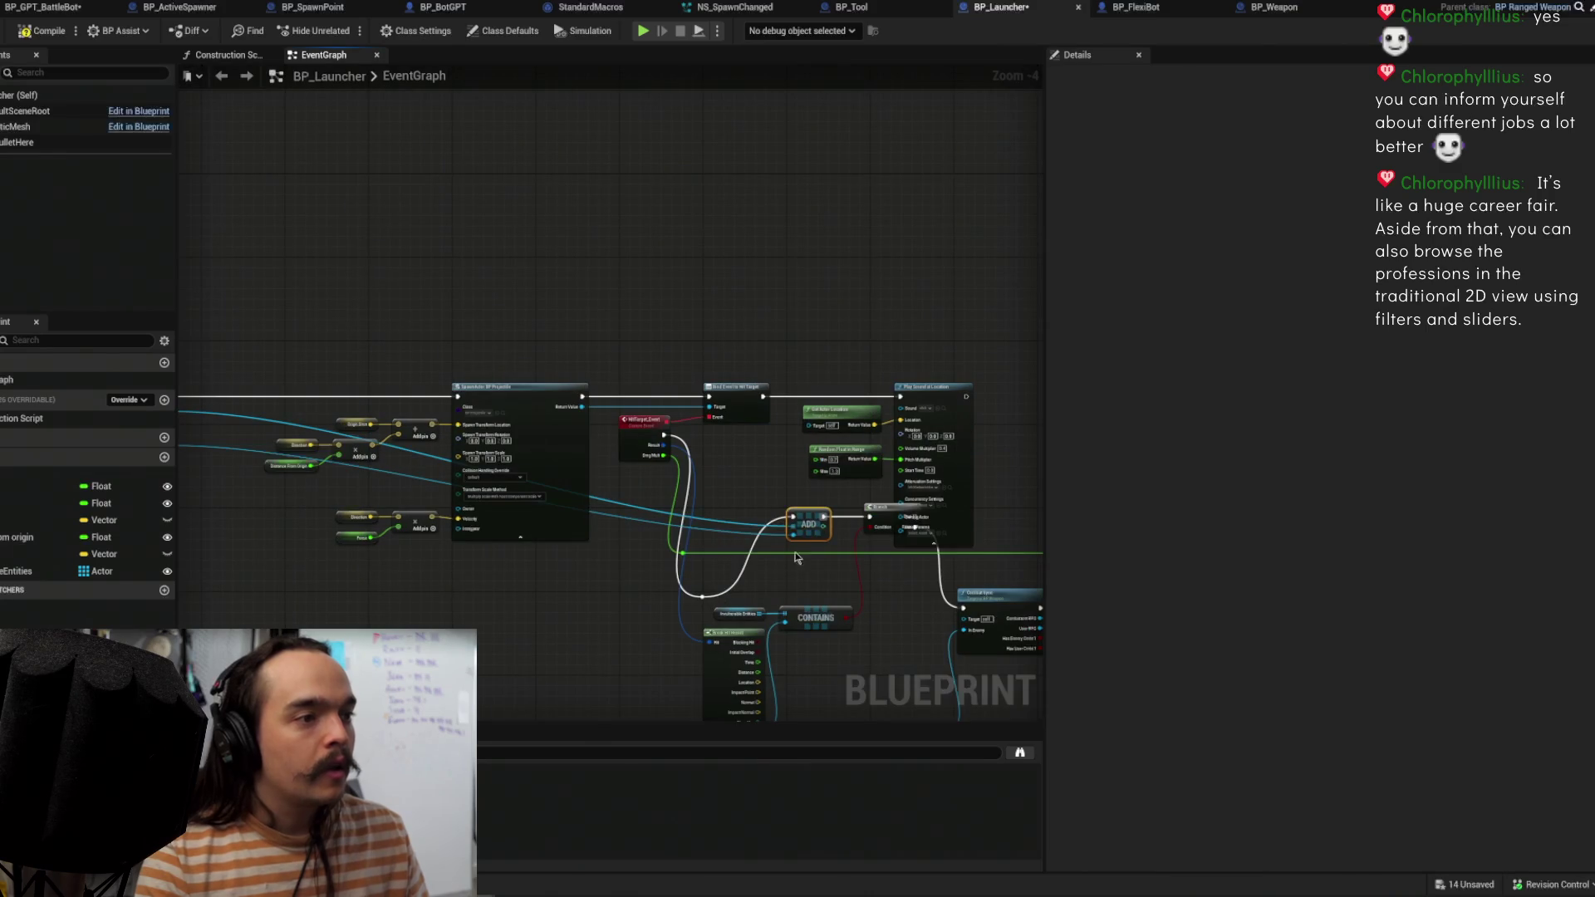
mouse_move(820, 524)
left_mouse_down()
mouse_move(722, 507)
mouse_move(686, 355)
left_mouse_up()
Step: Insert the Add node between SpawnActor and Bind Event, then delete it
key("shift+q")
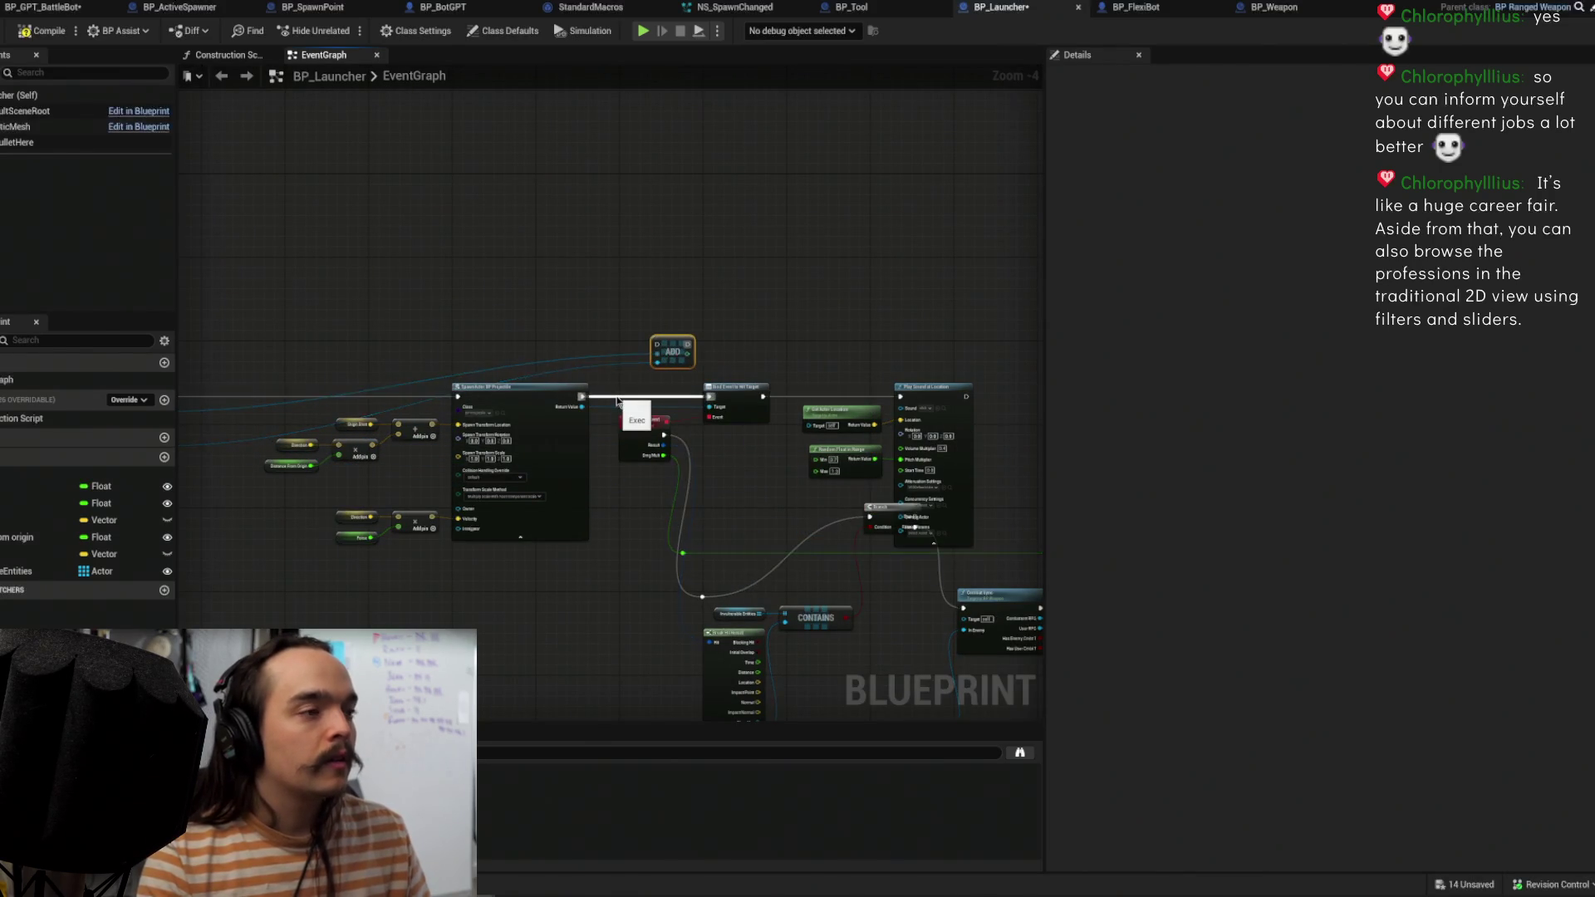
scroll(524, 400, "up", 5)
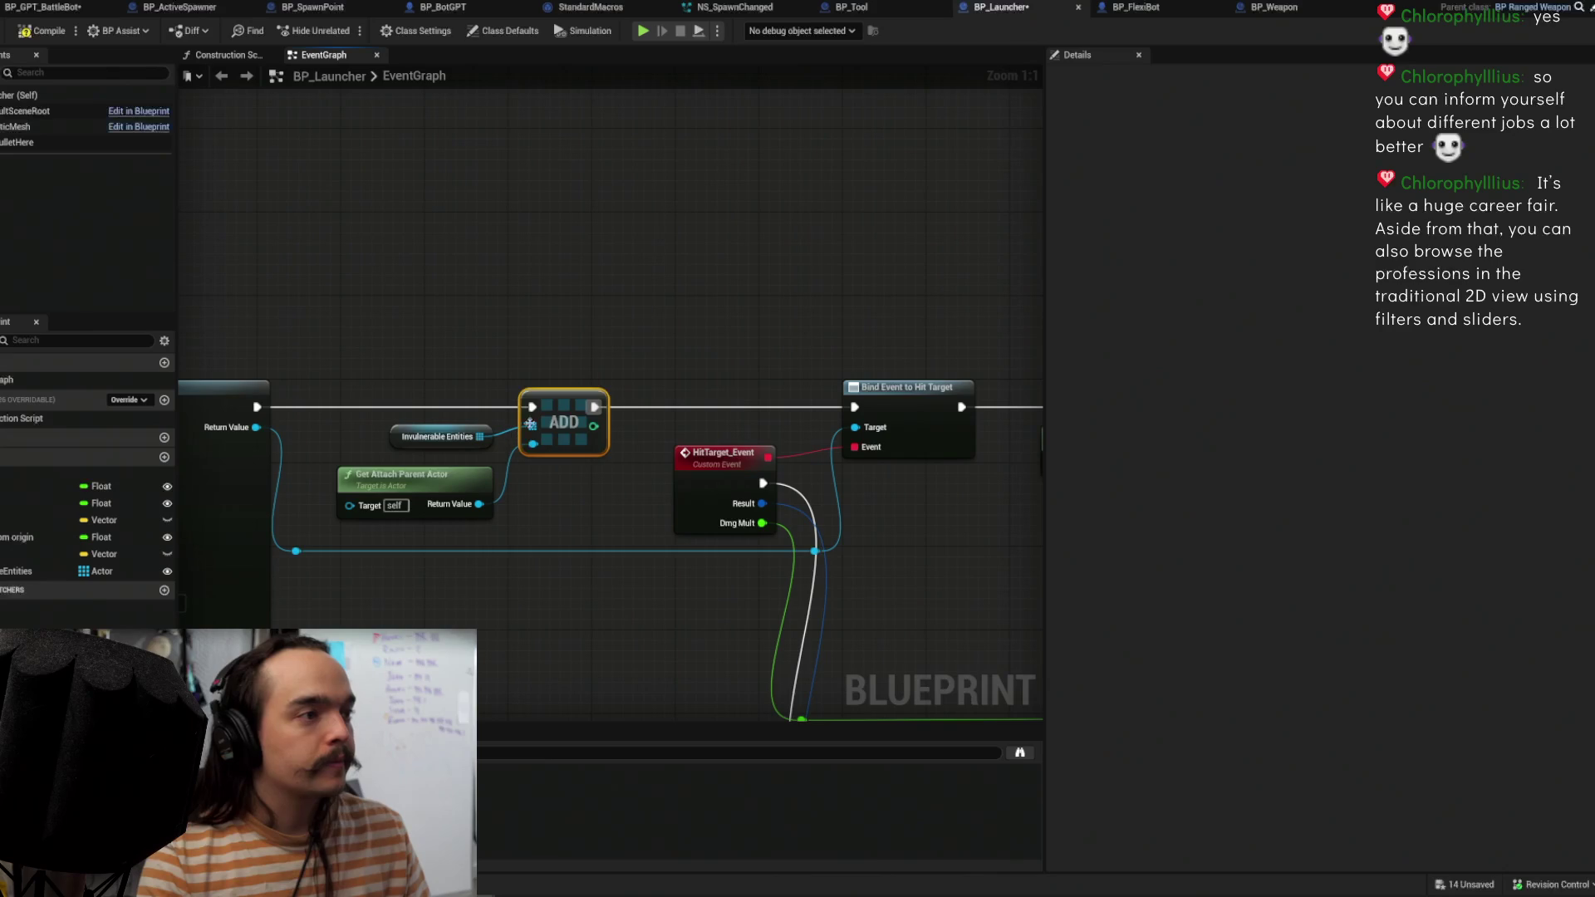
key("Delete")
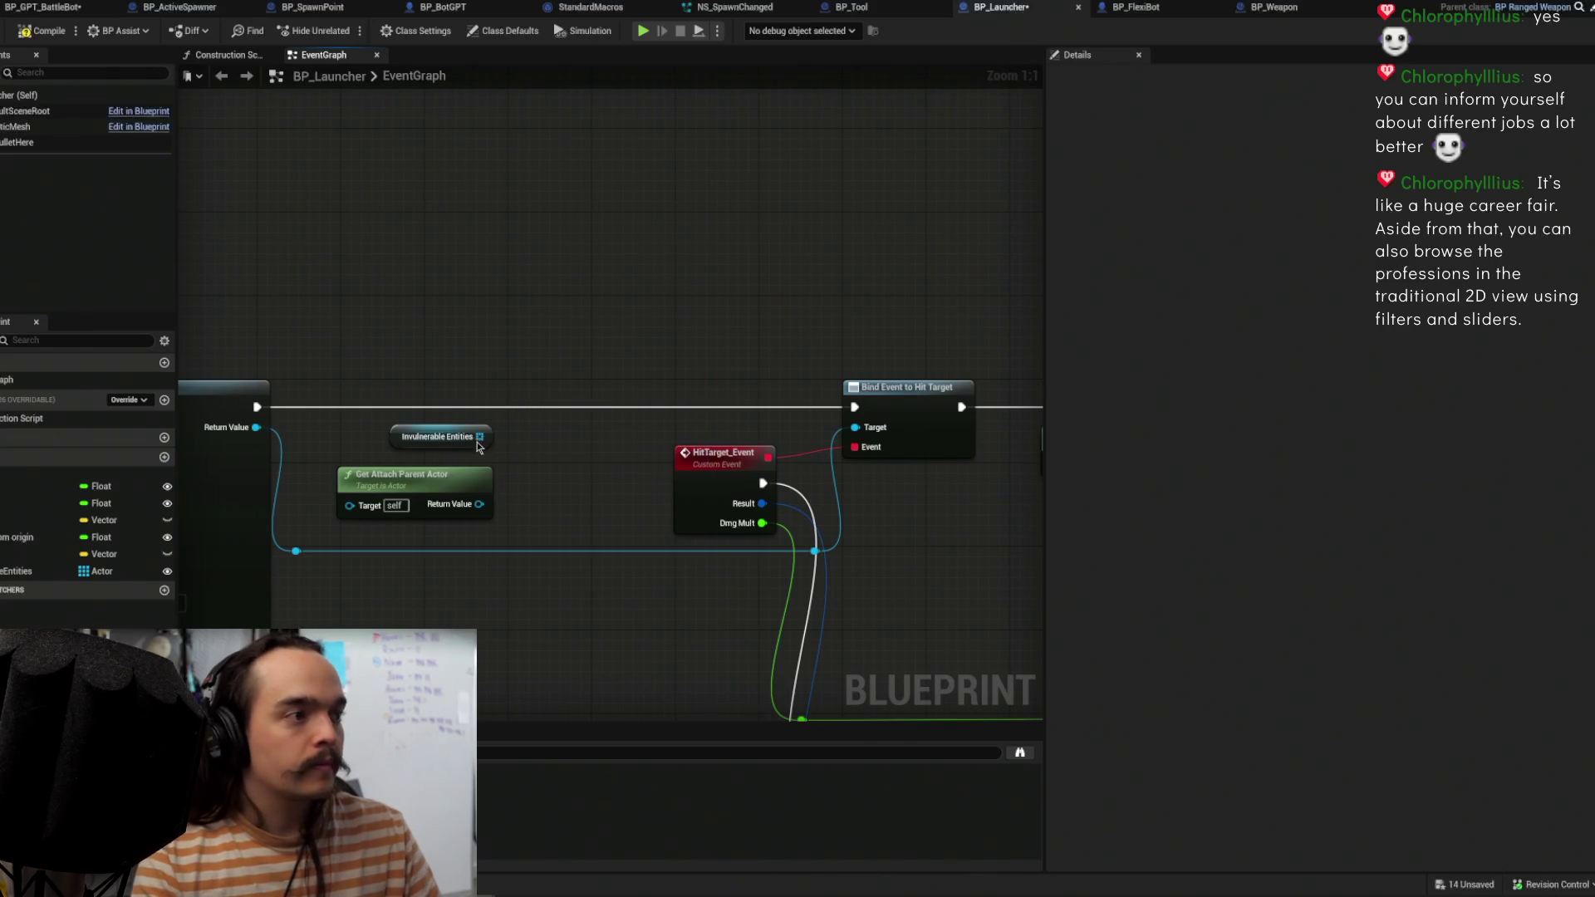
Step: Add an AddUnique ('add unq') on Invulnerable Entities fed by Get Attach Parent Actor, and compile
left_click_drag(480, 436, 579, 366)
type("add unq")
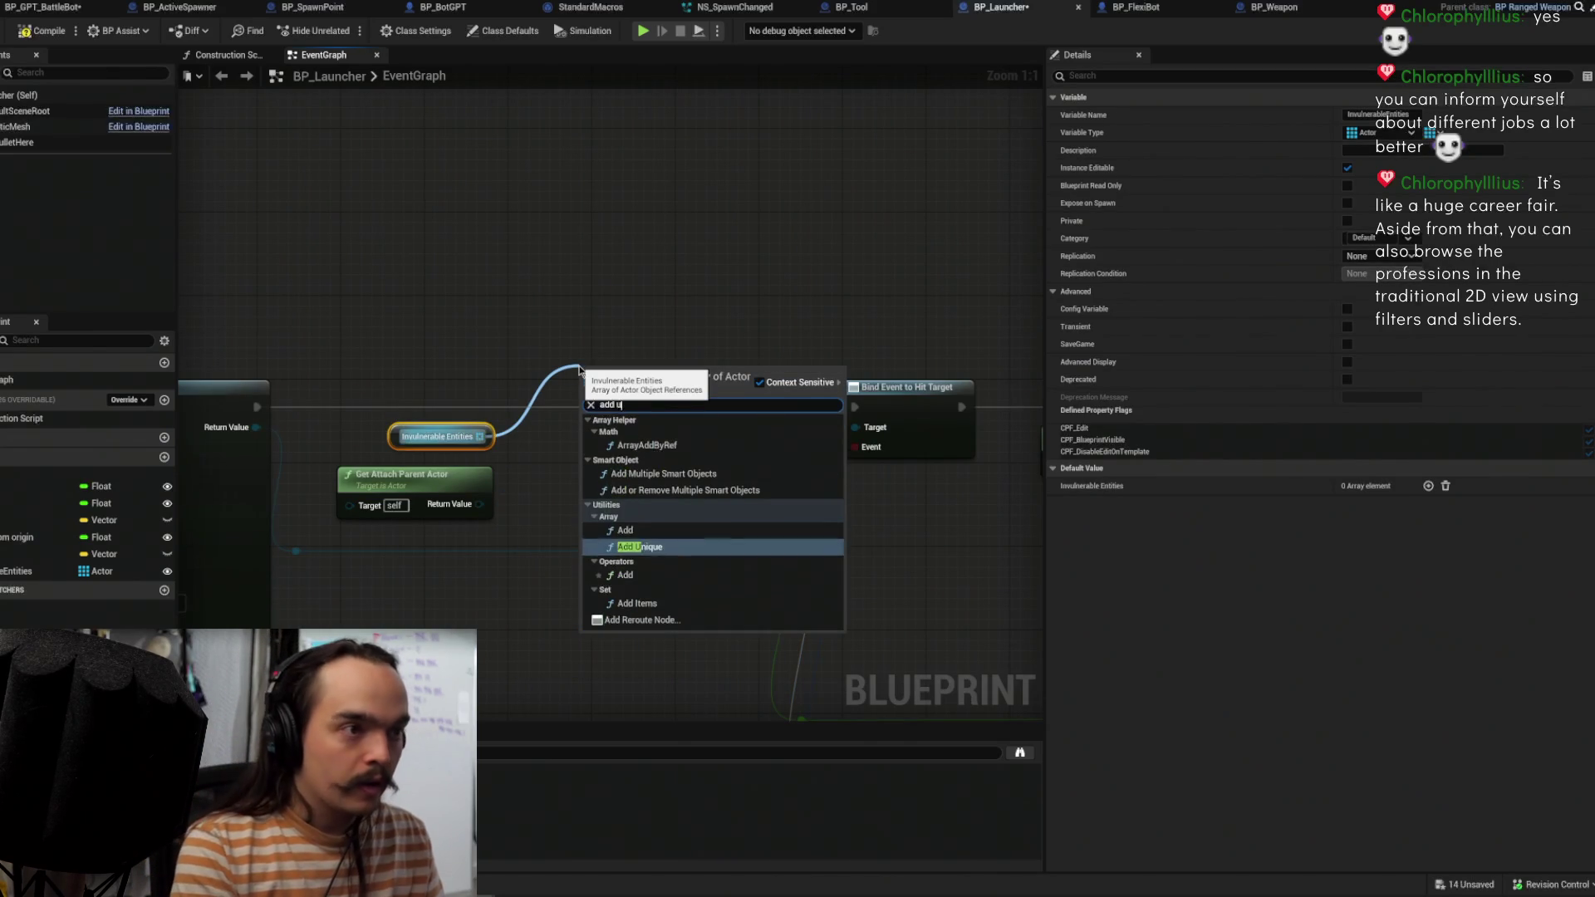
key("Return")
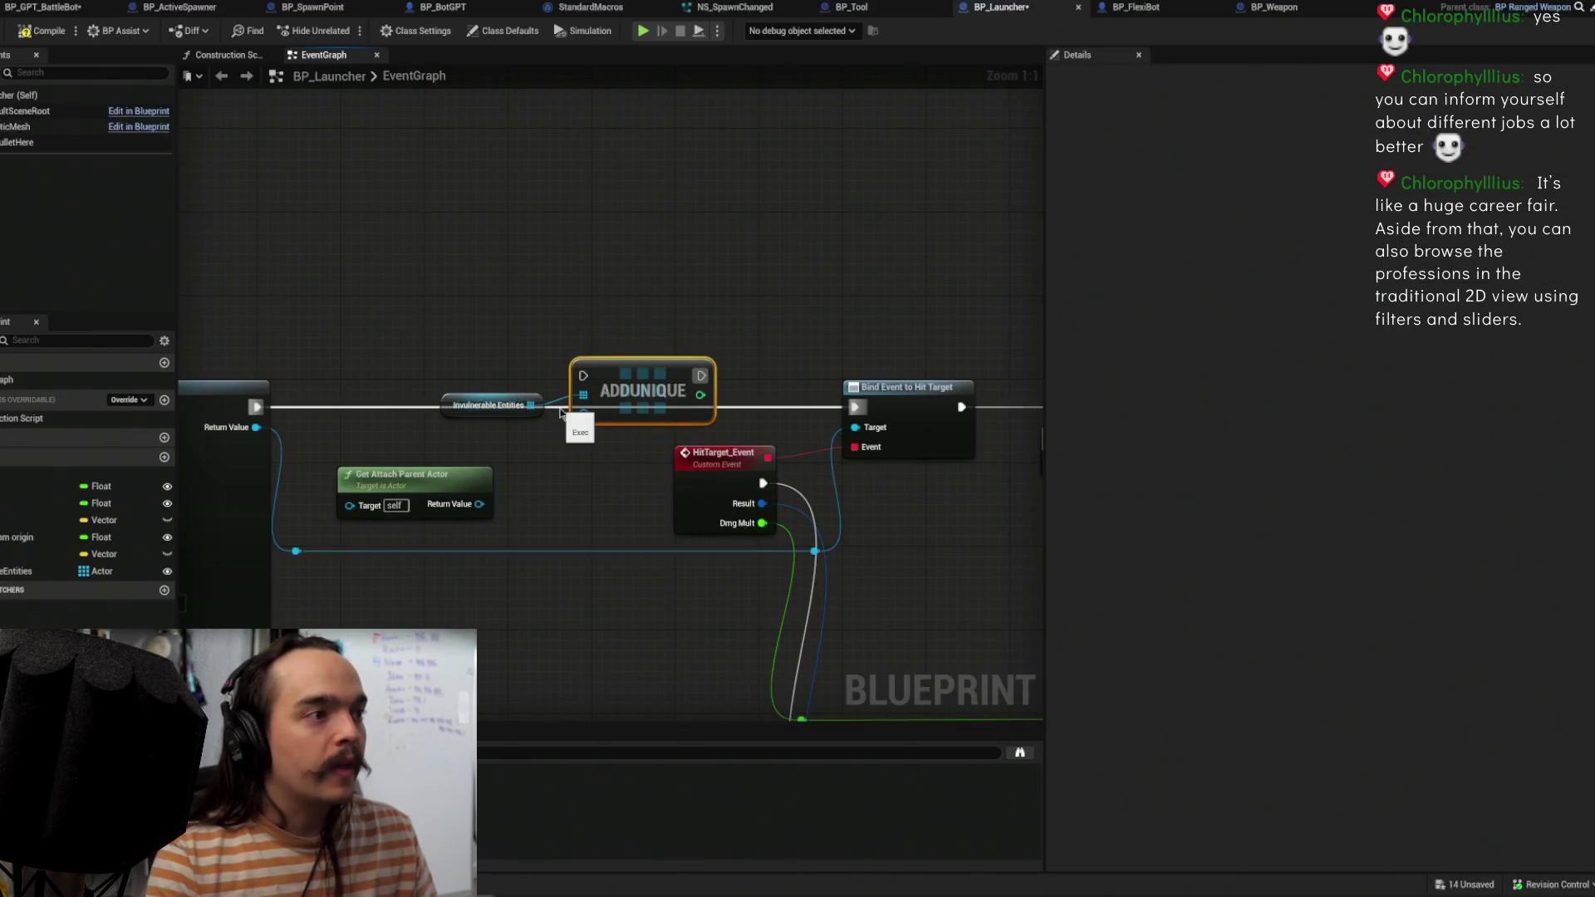
left_click_drag(473, 498, 351, 444)
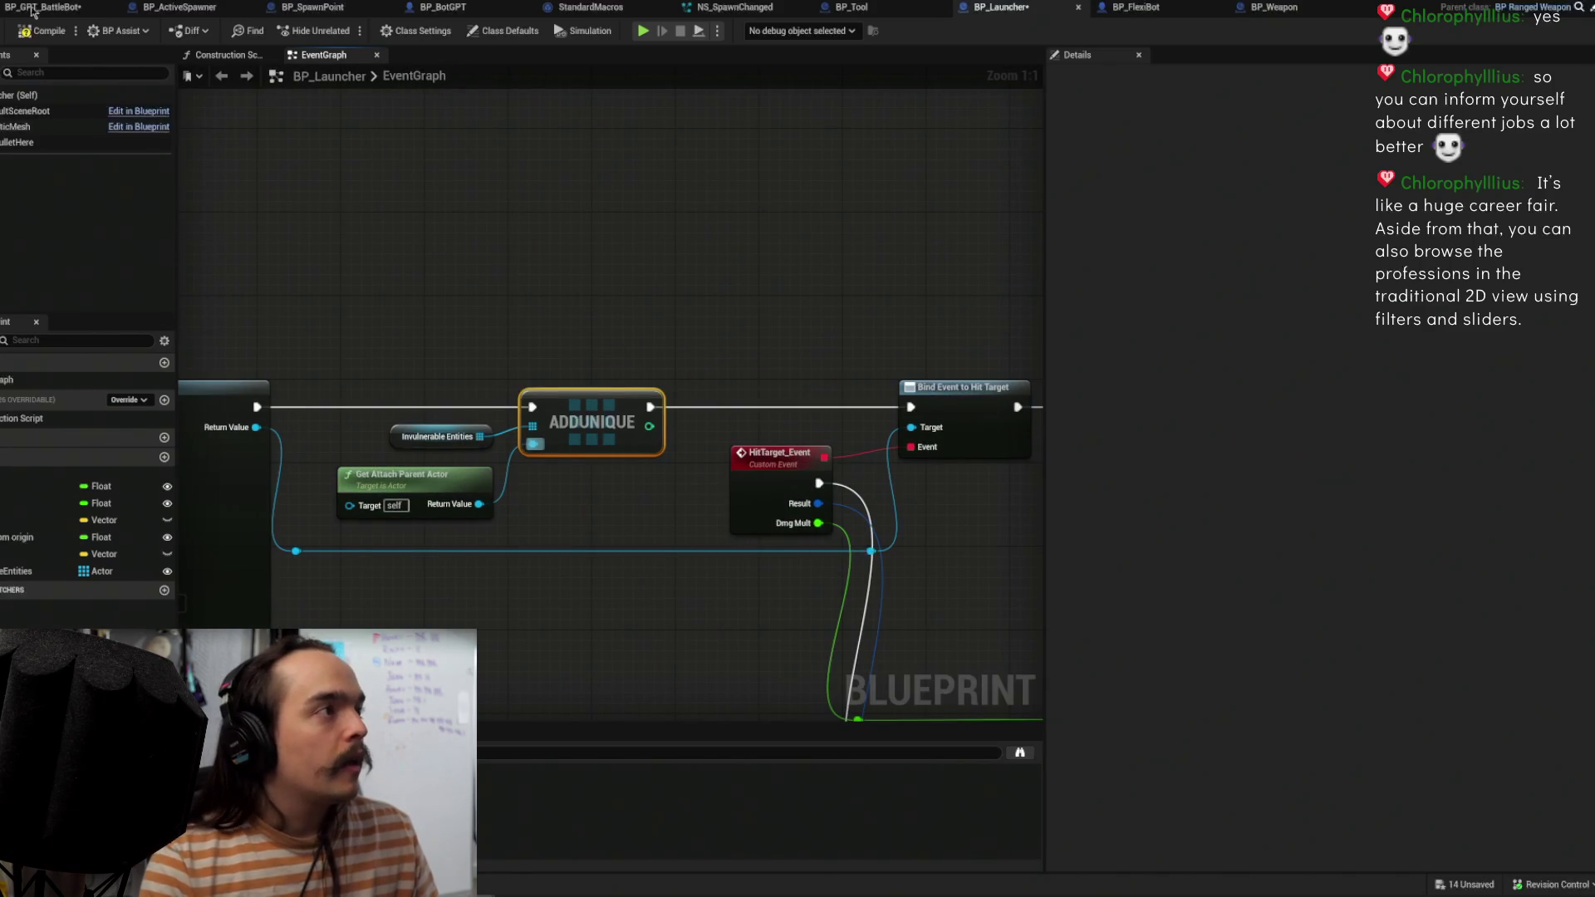
left_click(39, 35)
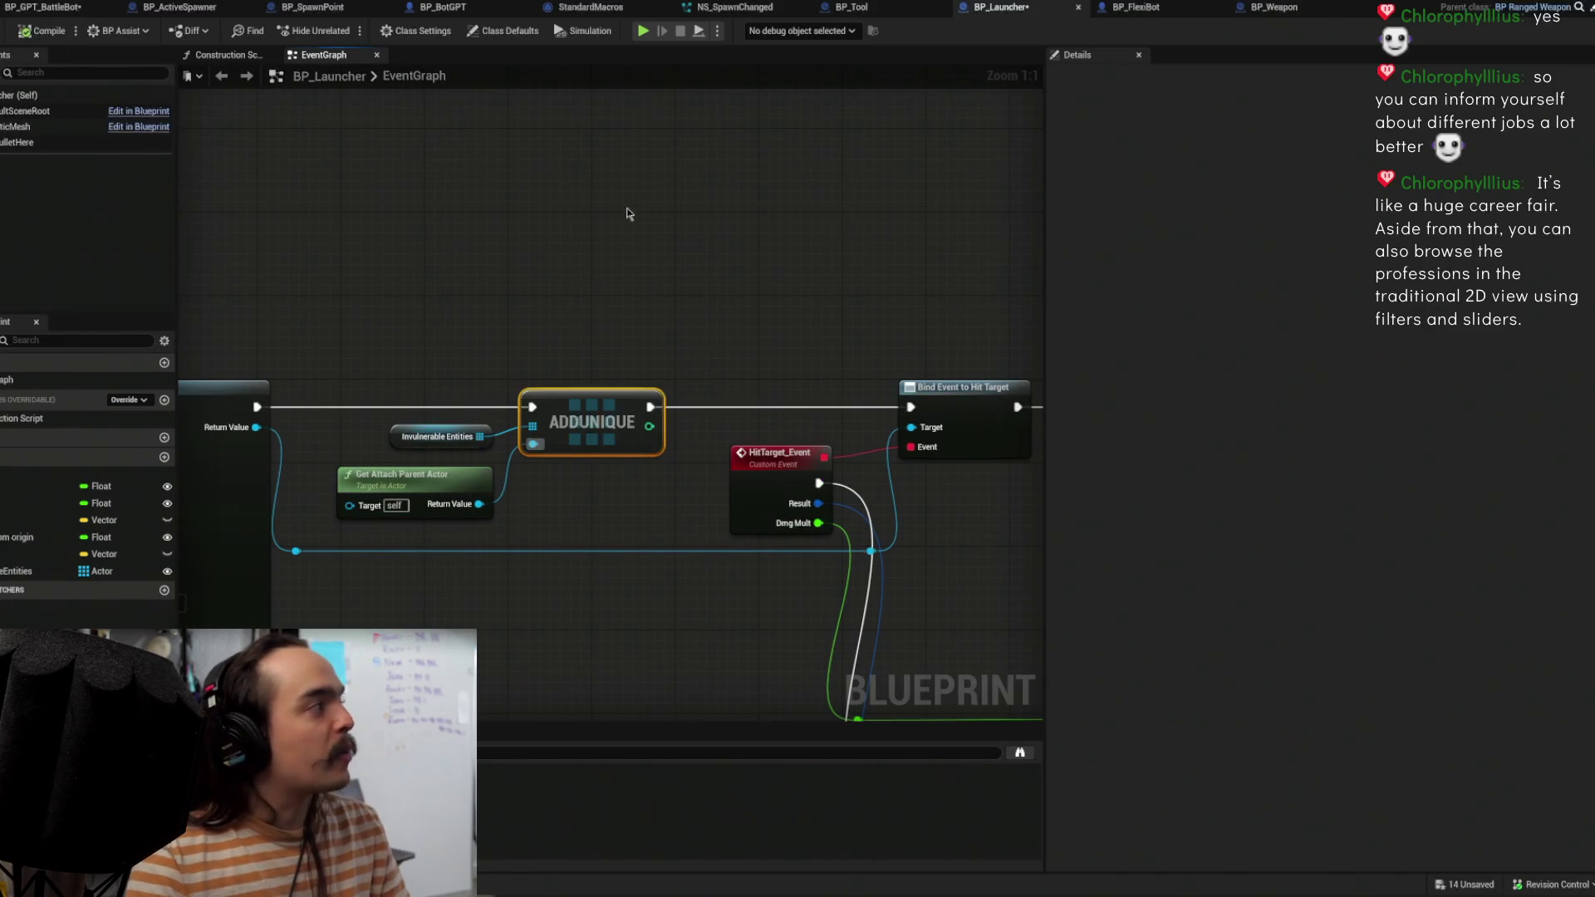
left_click(625, 242)
mouse_move(478, 388)
left_mouse_down()
mouse_move(656, 347)
mouse_move(468, 369)
left_mouse_up()
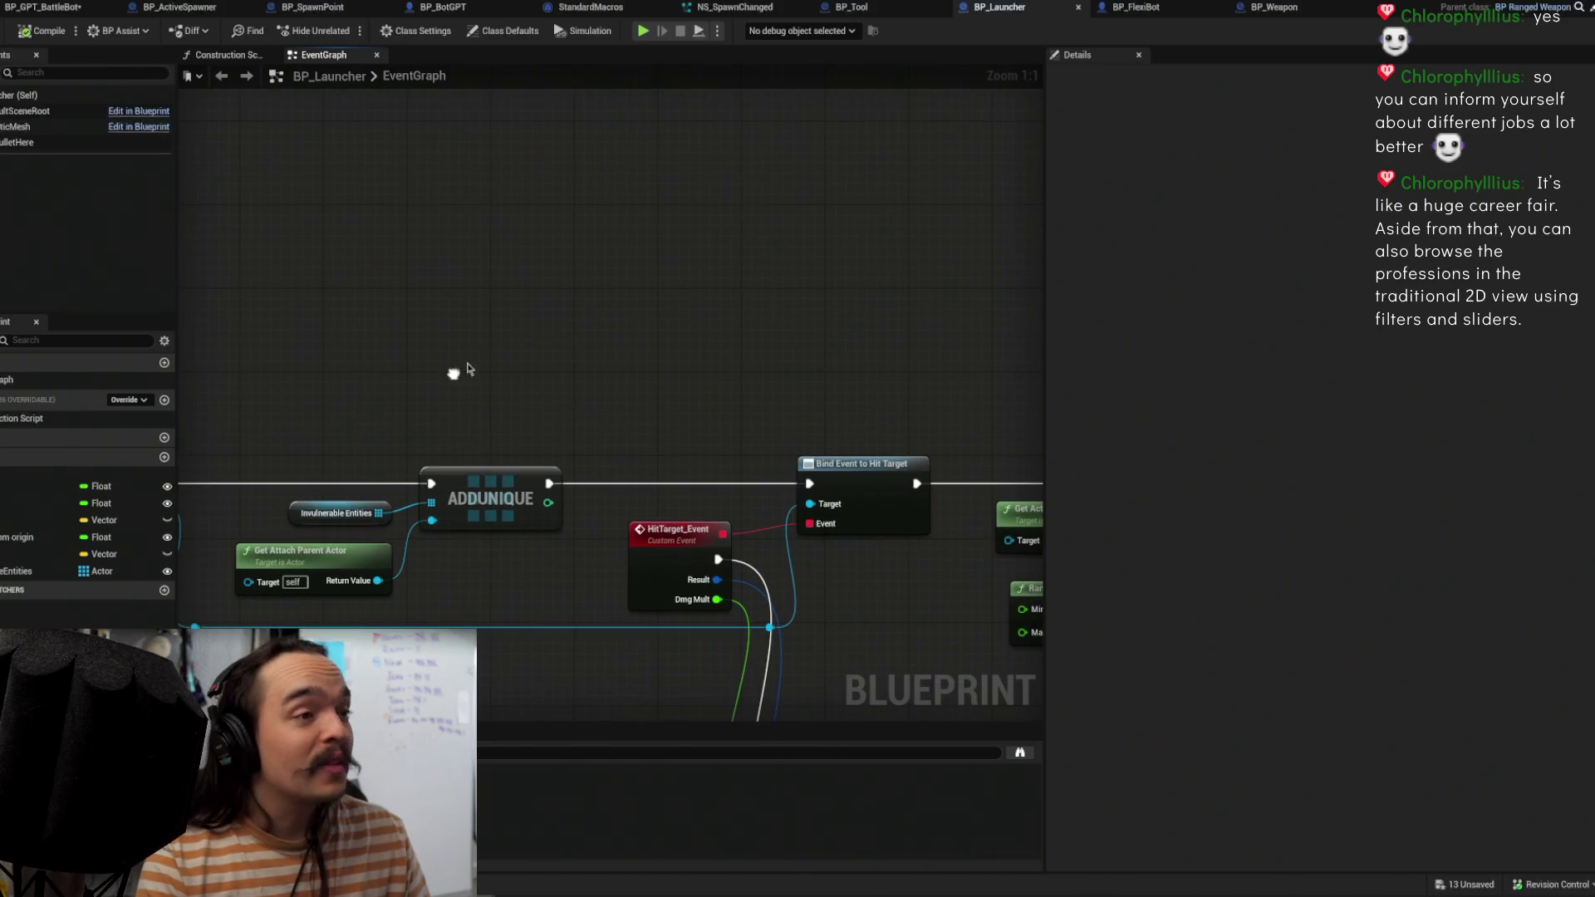
scroll(655, 301, "down", 3)
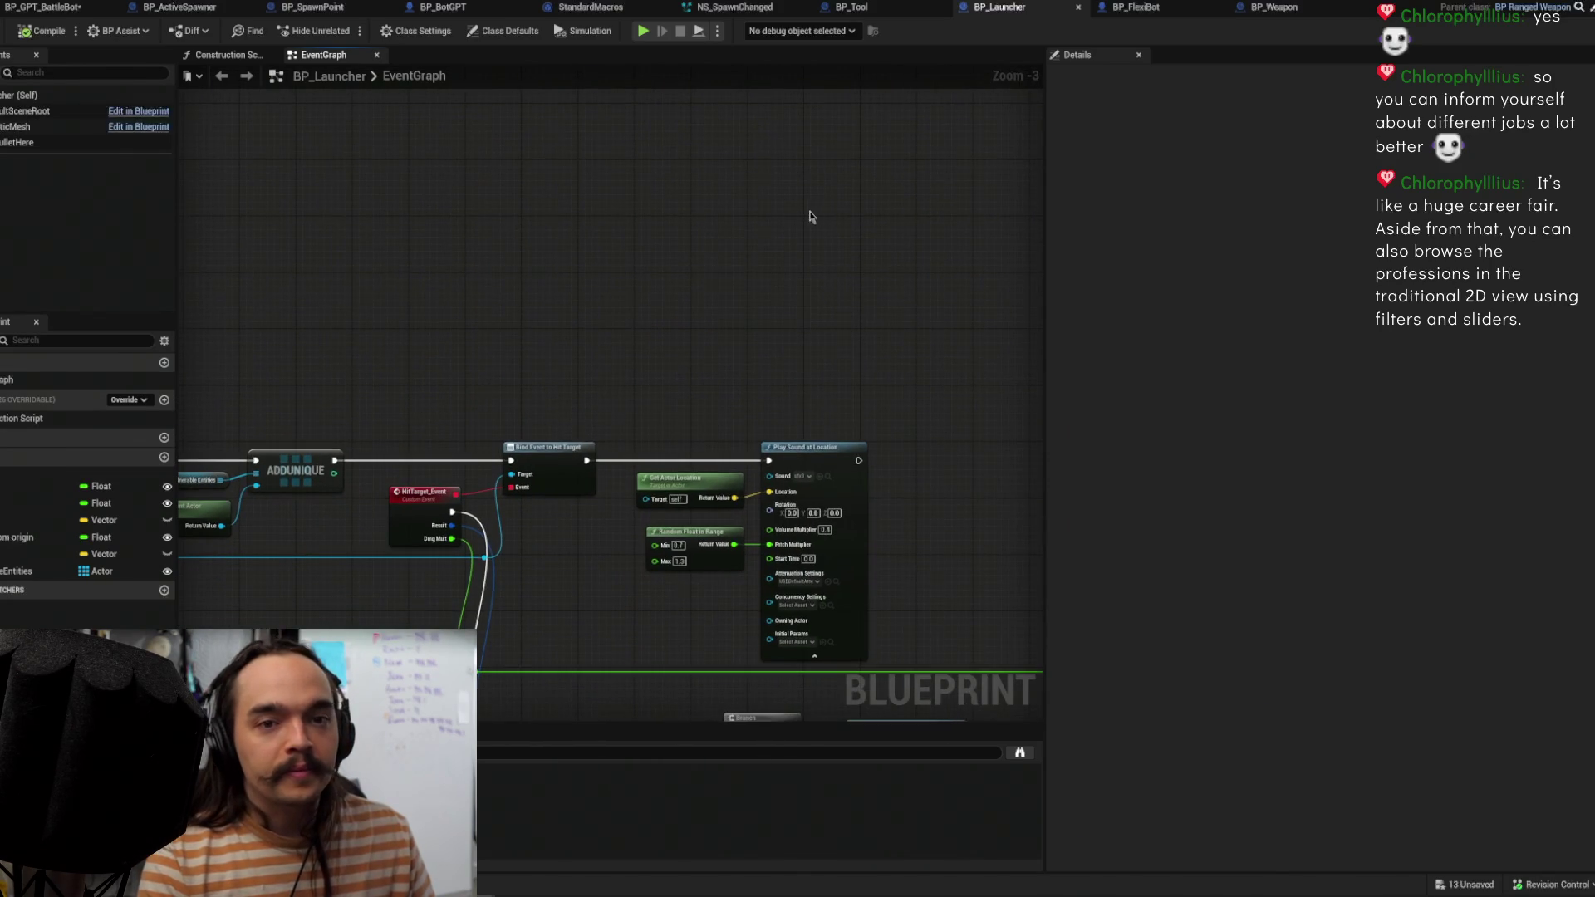
left_click_drag(653, 301, 834, 281)
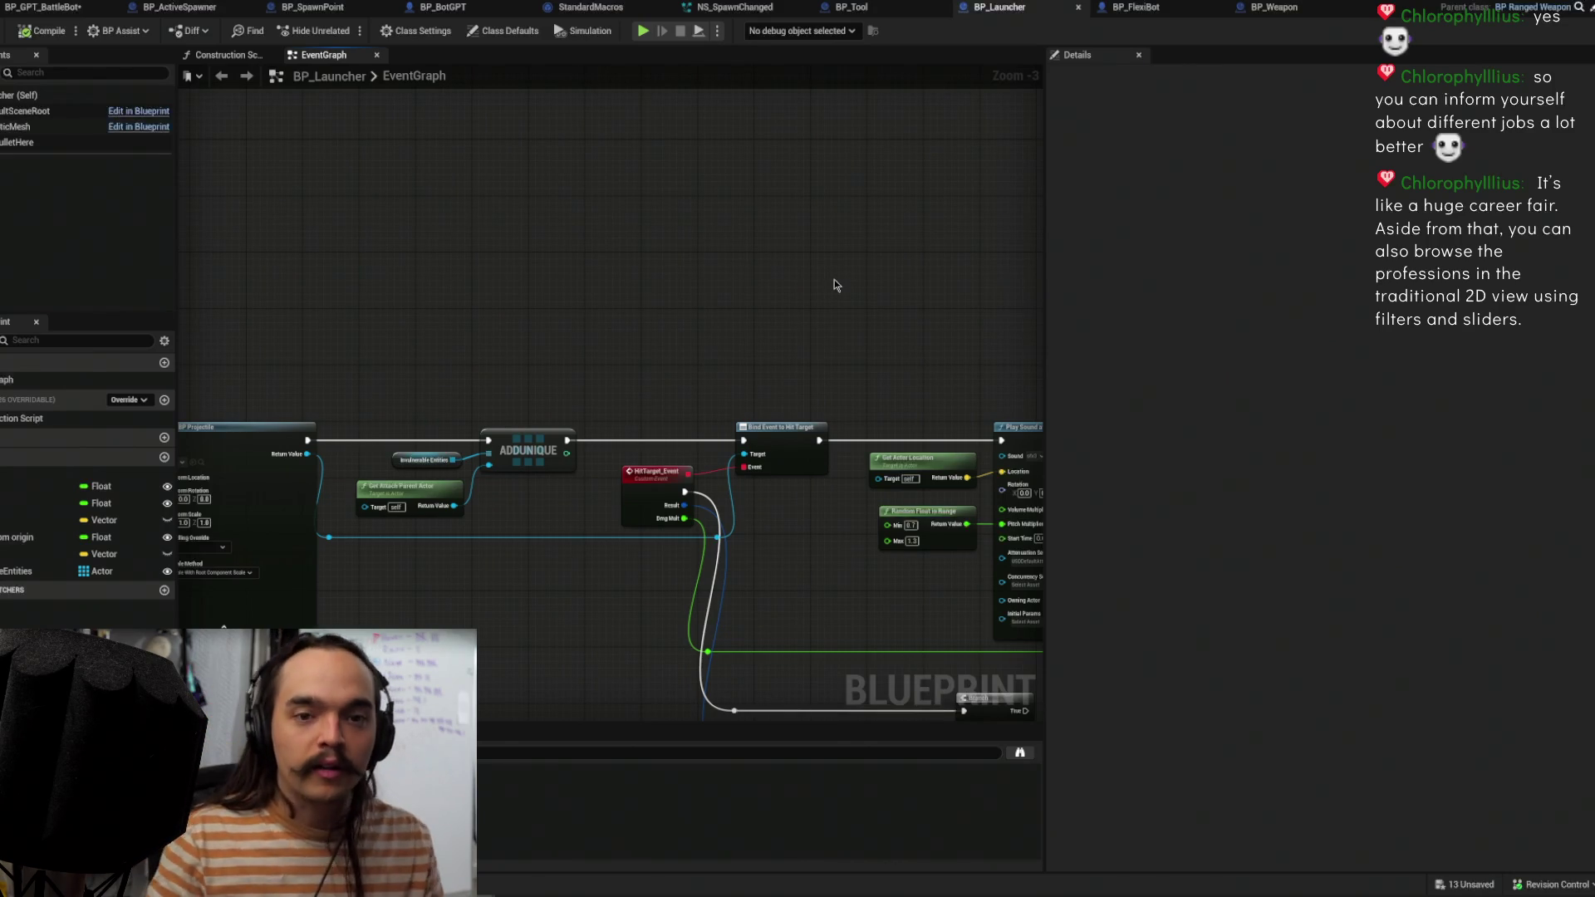
Step: Save BP_Launcher, shift Break Hit Result left, and return to the Minimum_St level editor
left_click_drag(534, 374, 729, 321)
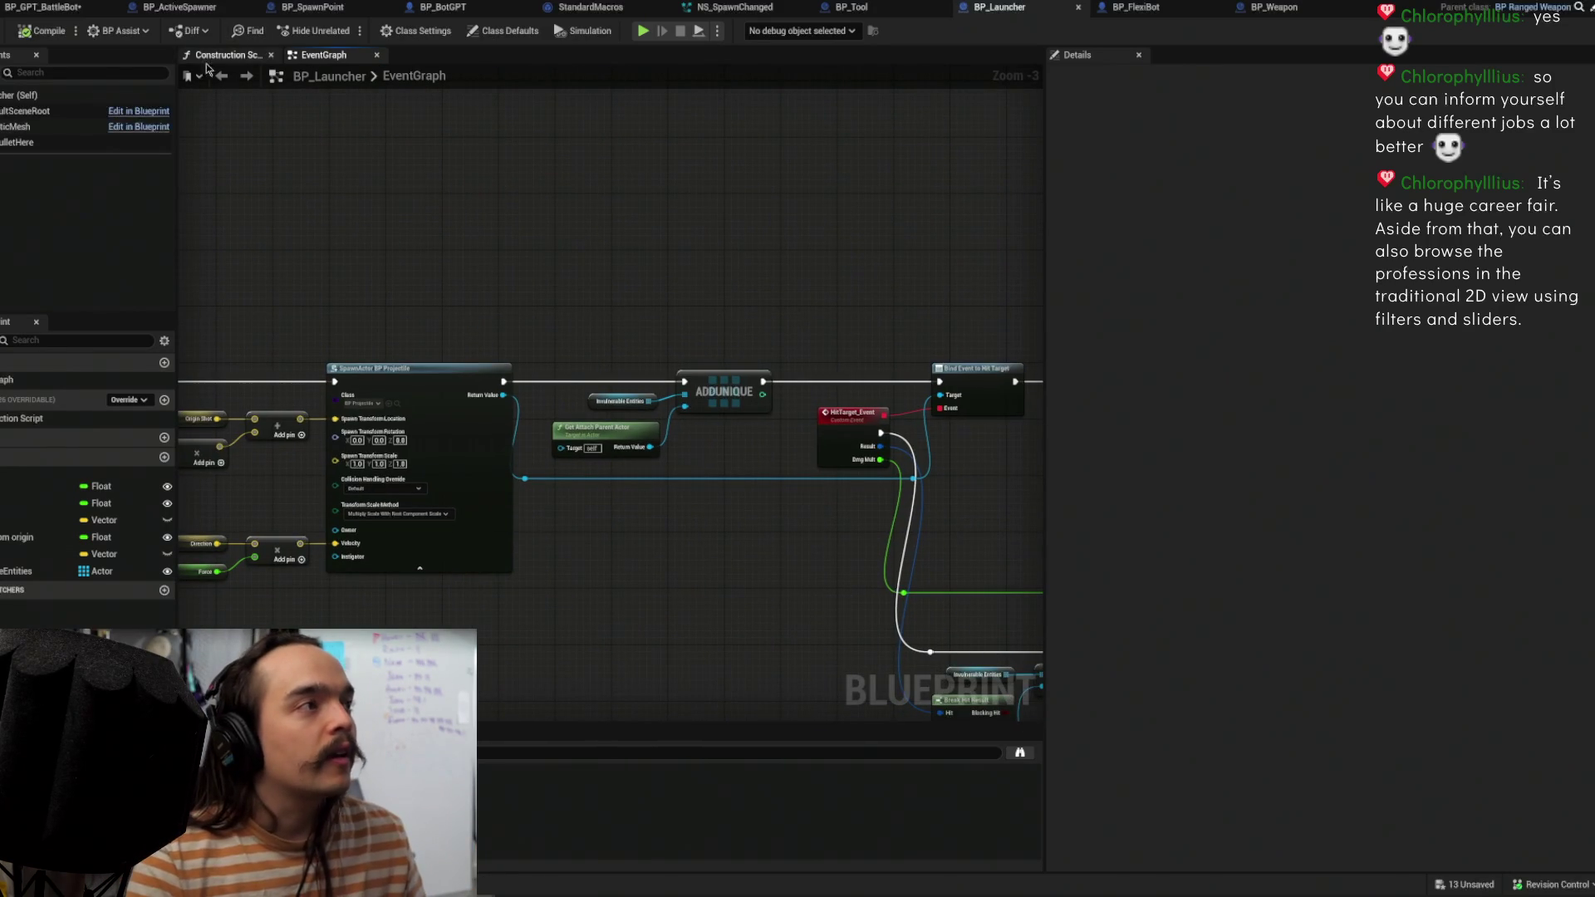
key("ctrl+s")
left_click_drag(901, 368, 487, 103)
left_click_drag(673, 356, 664, 456)
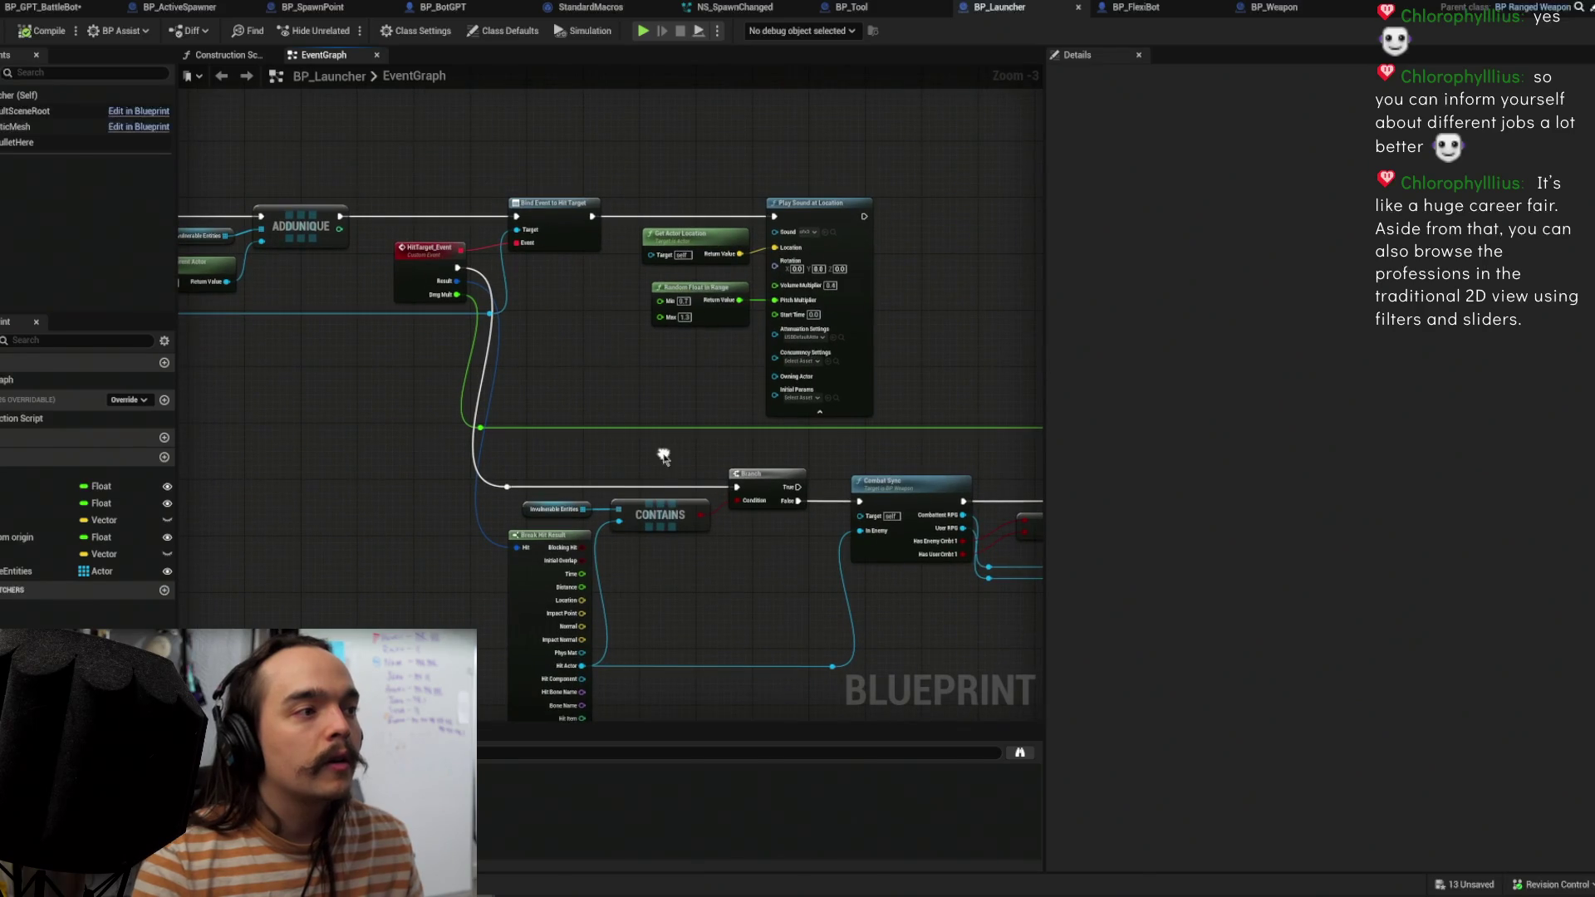
left_click_drag(520, 559, 454, 582)
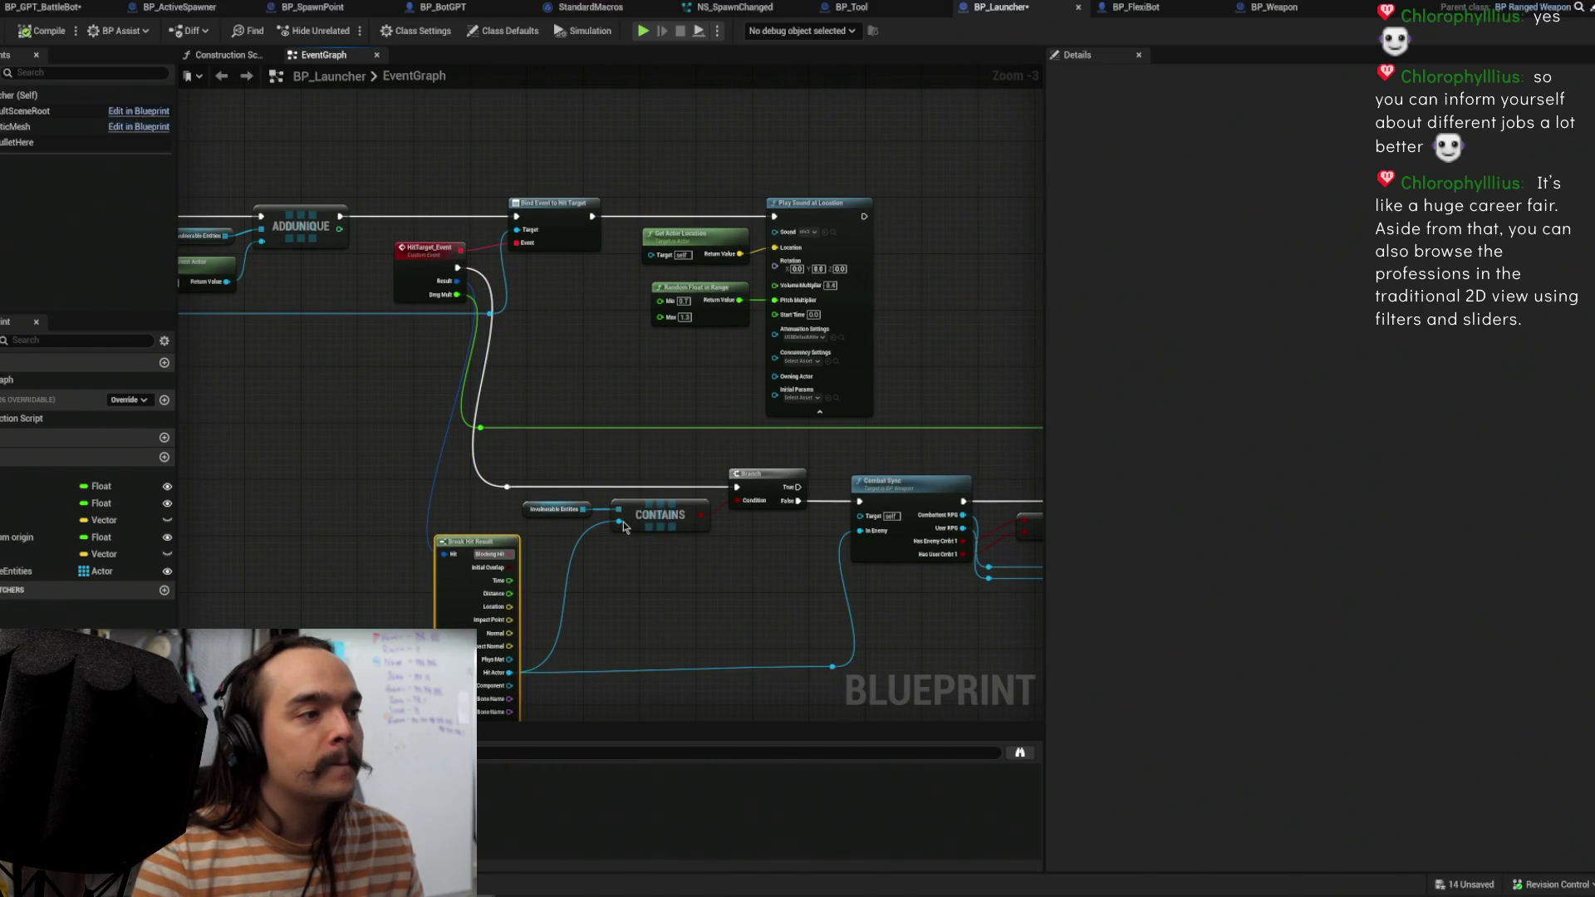
mouse_move(238, 88)
left_mouse_down()
mouse_move(617, 202)
mouse_move(473, 157)
mouse_move(513, 191)
left_mouse_up()
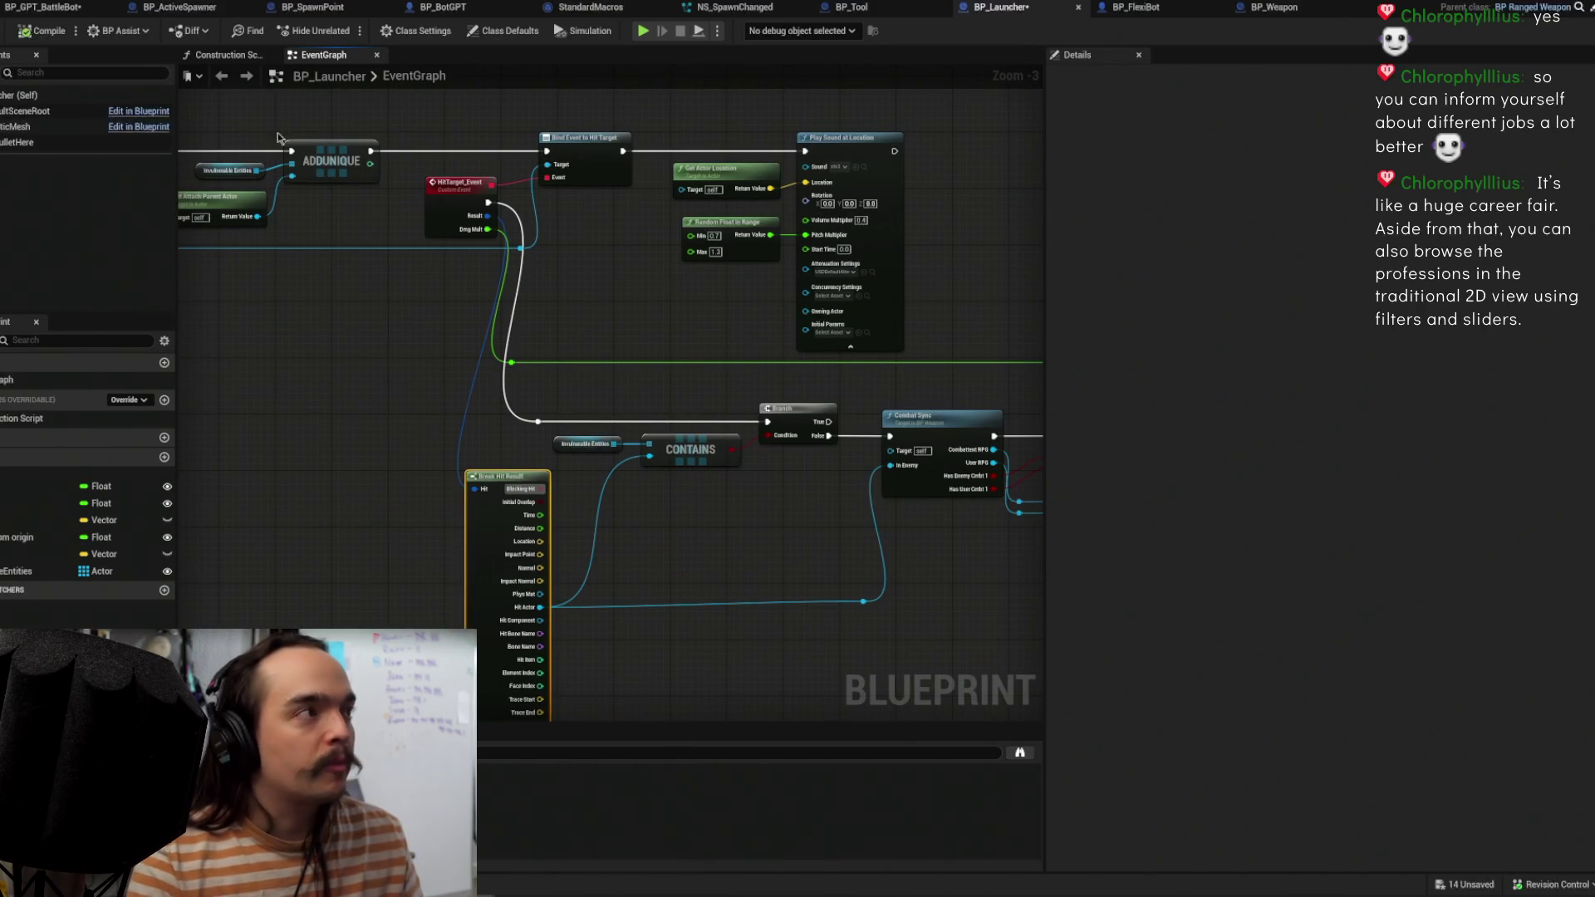
key("ctrl+s")
key("alt+Tab")
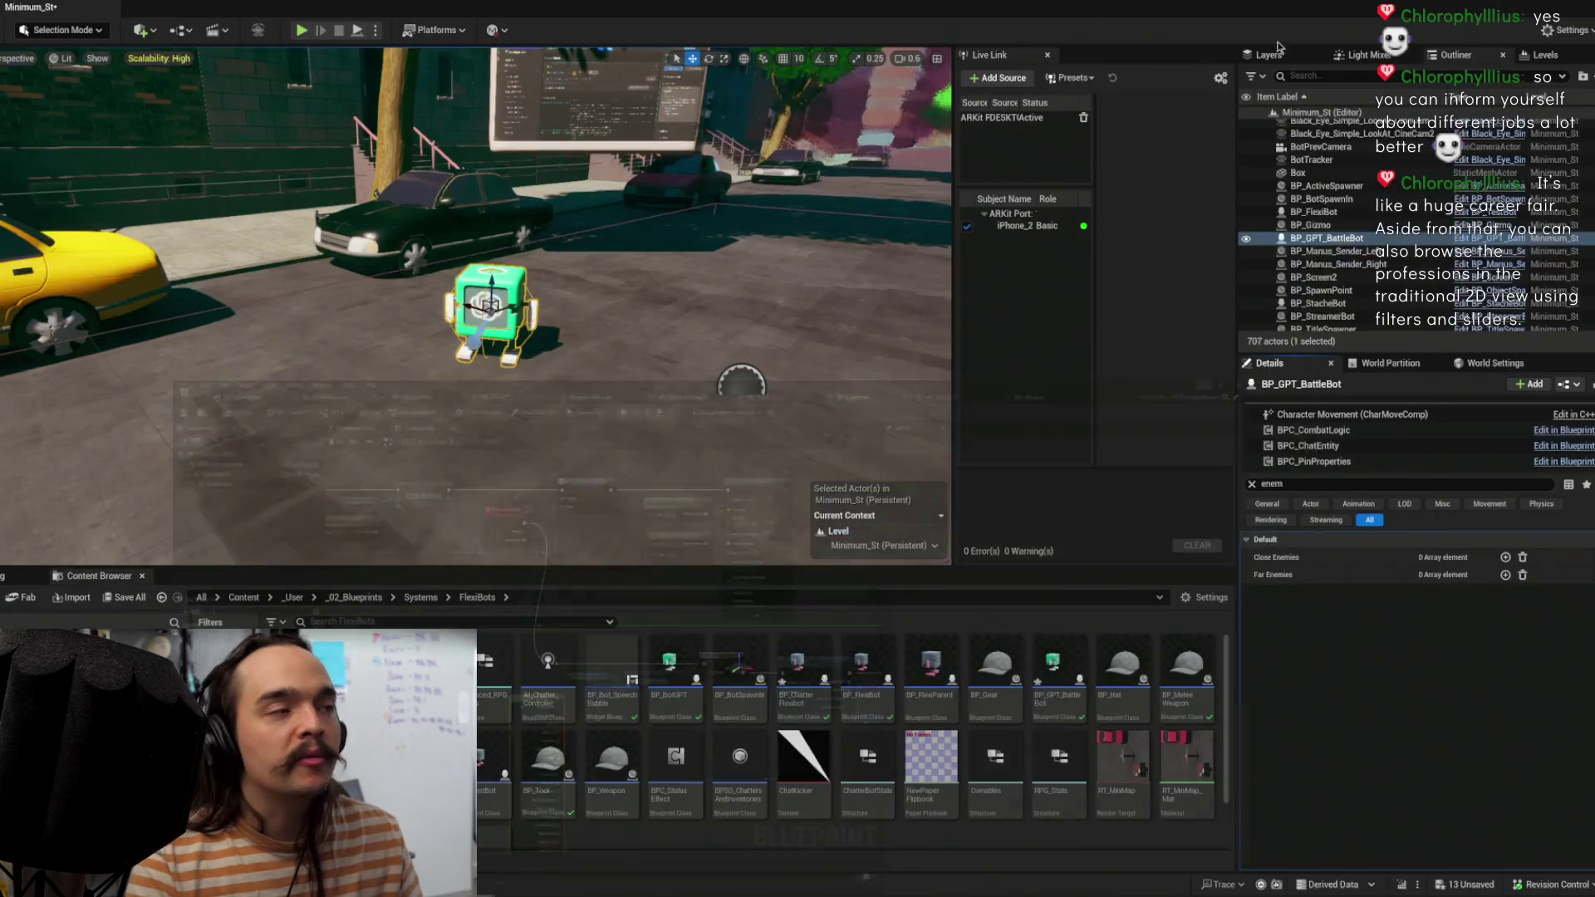
Step: Move the viewport to the bot, Play in Editor to watch its speech bubble, then stop
scroll(490, 316, "down", 10)
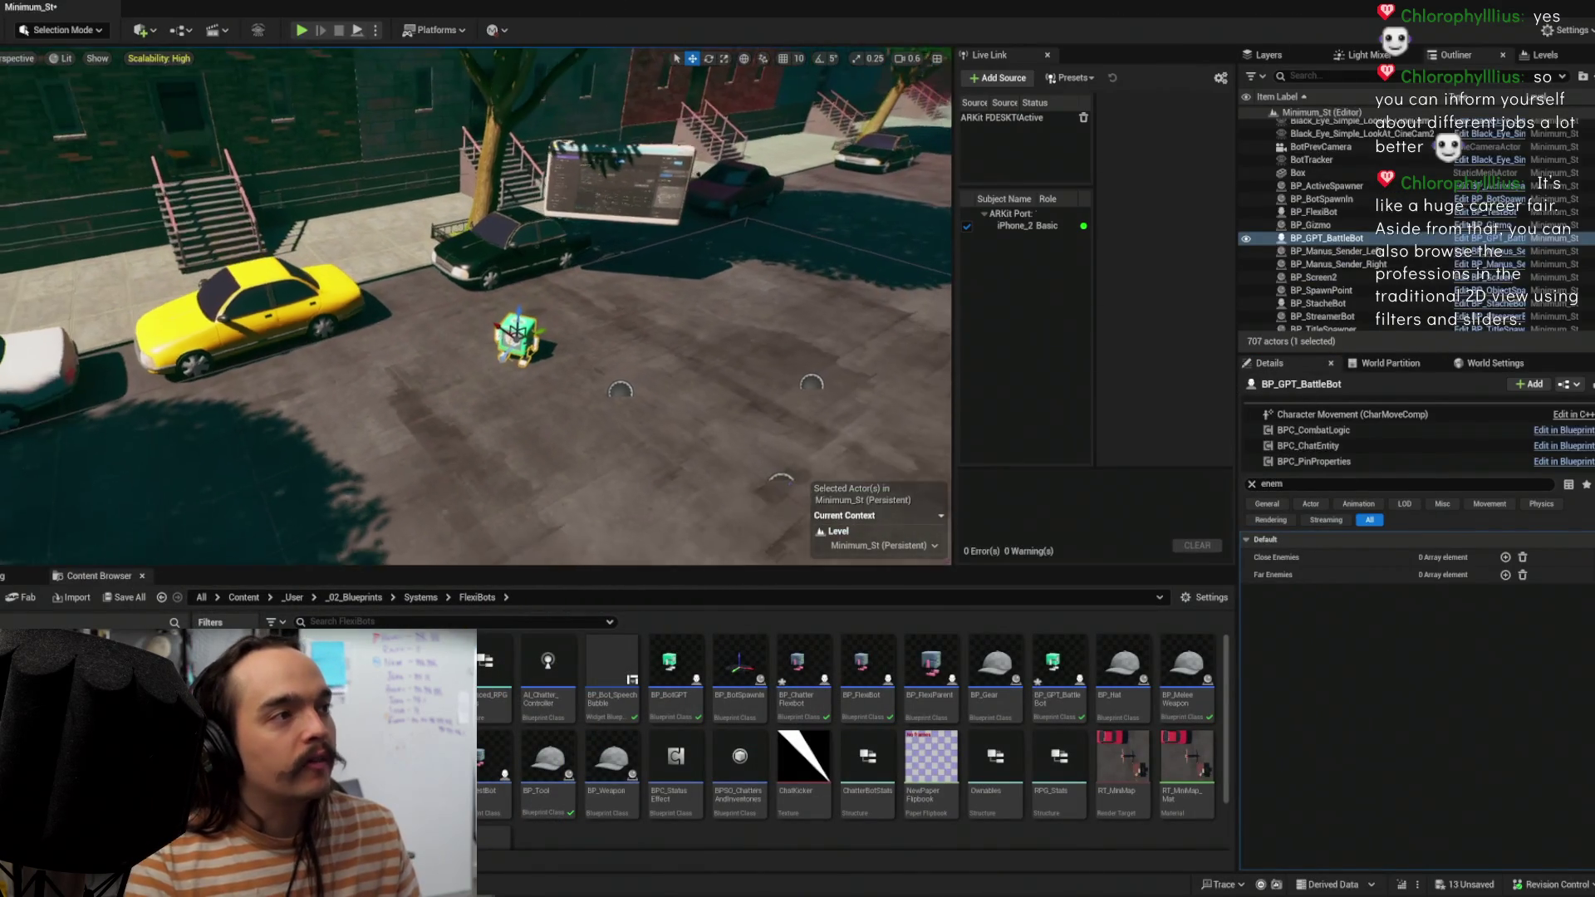
left_click_drag(582, 212, 557, 209)
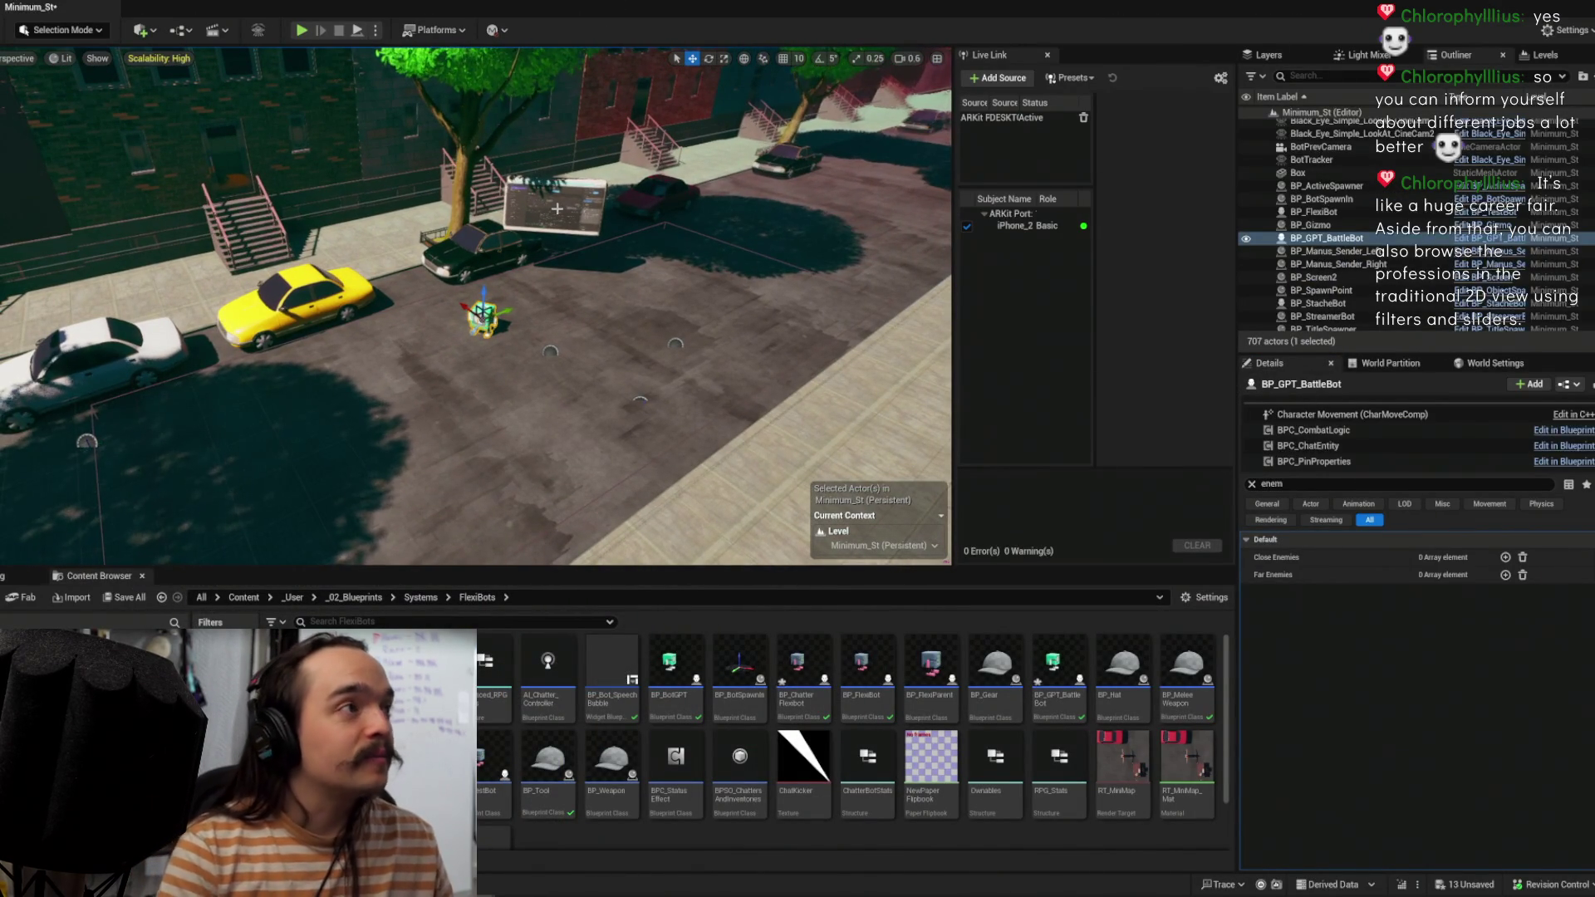
left_click_drag(654, 362, 428, 51)
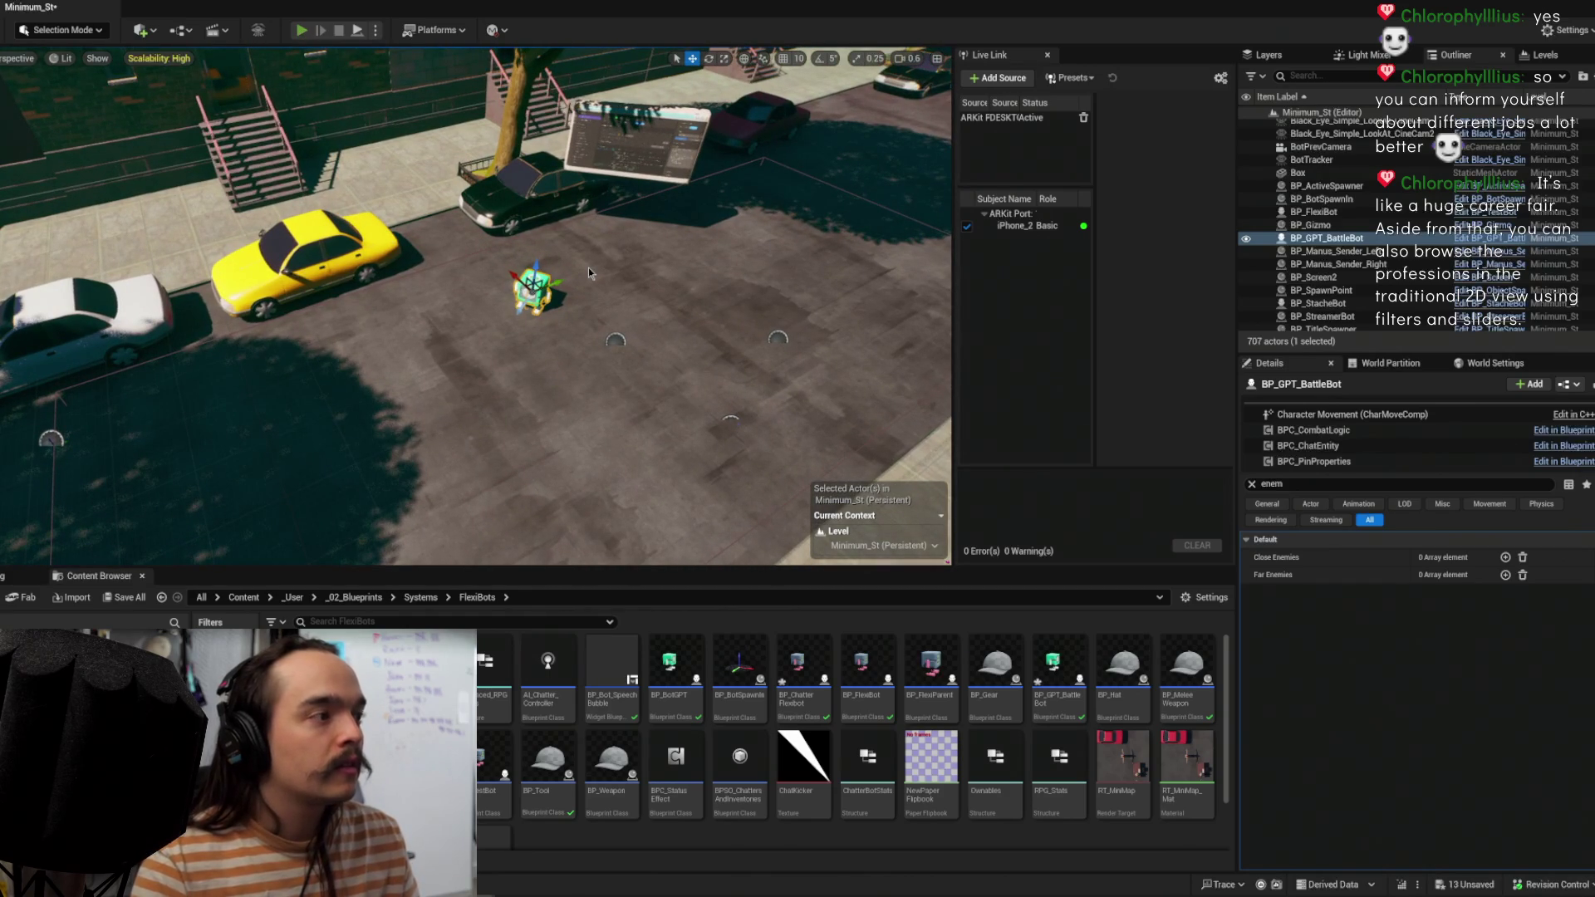
key("alt+p")
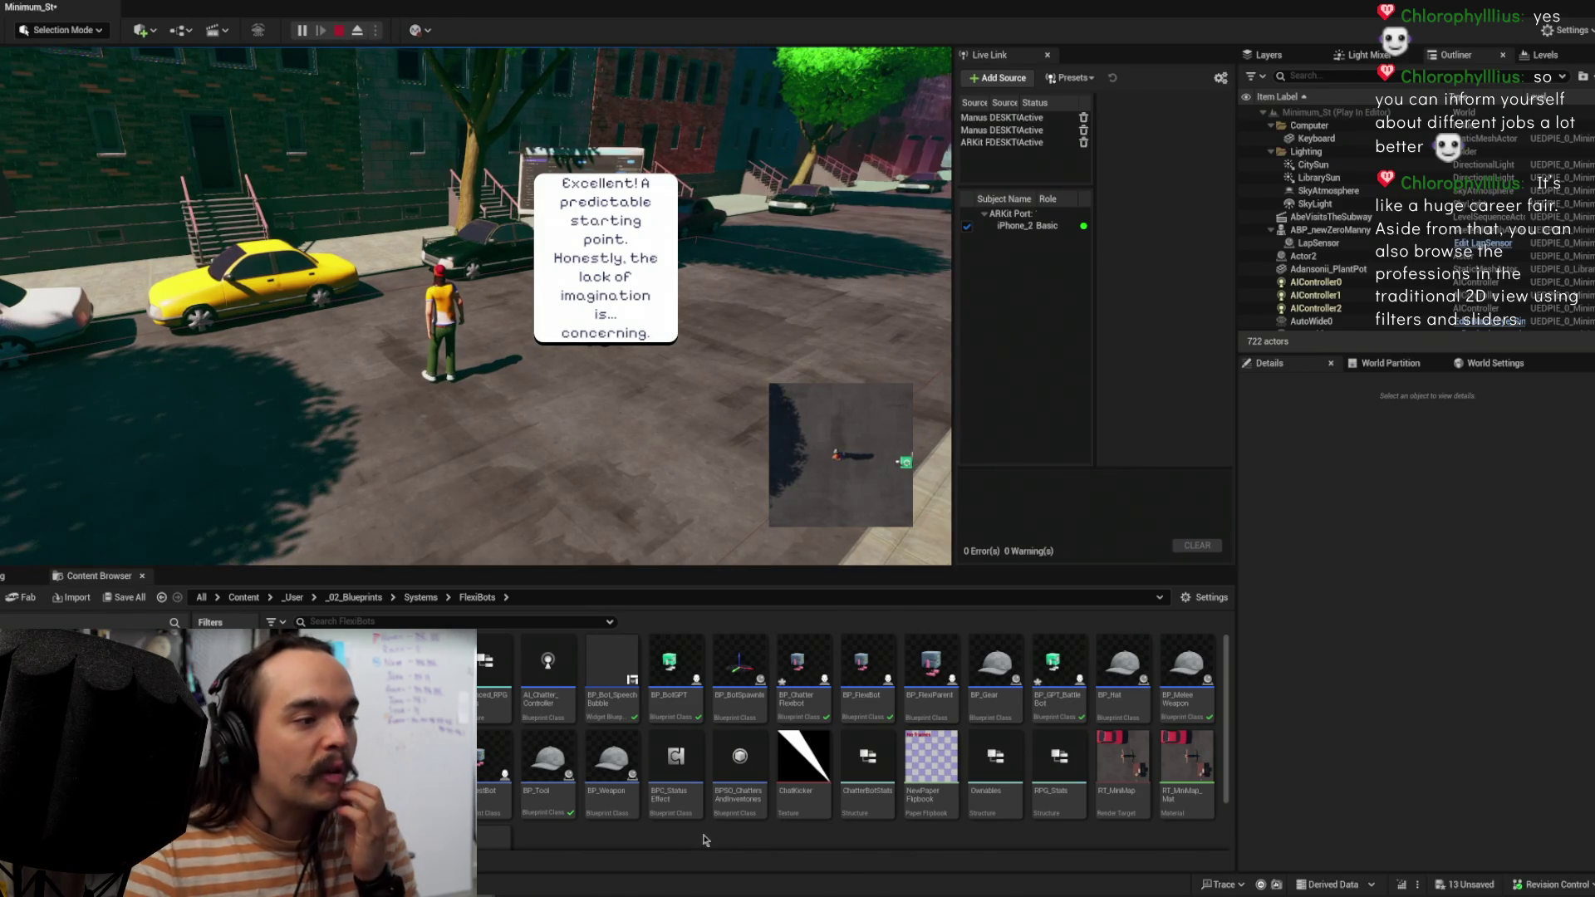
key("Escape")
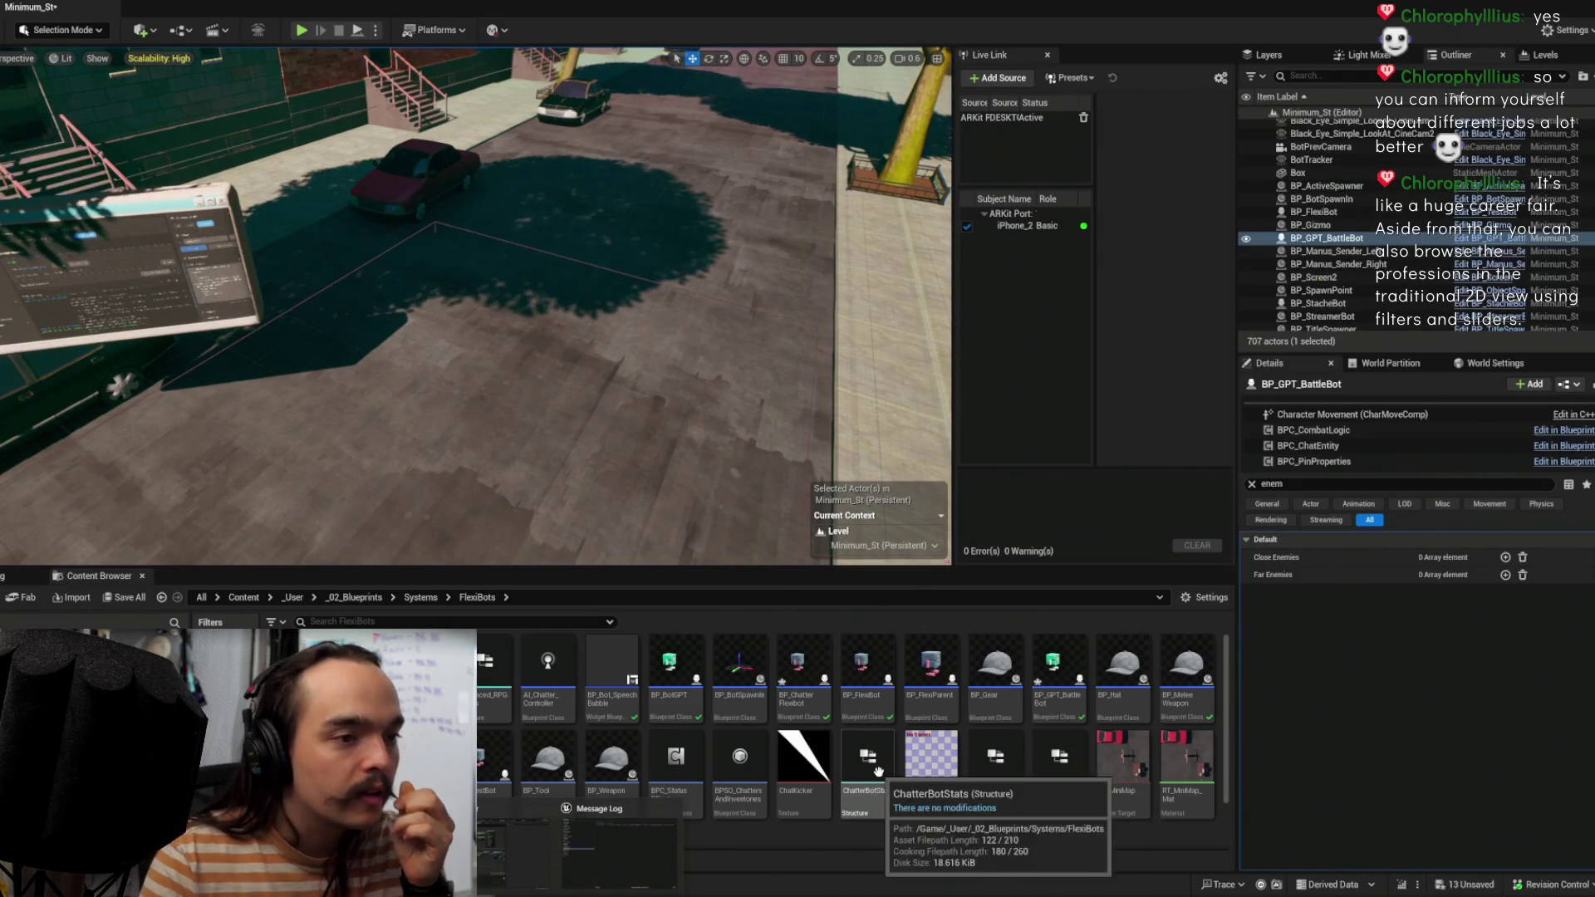
Step: Open the BP_Bot_SpeechBubble widget blueprint from the Content Browser
left_click(649, 677)
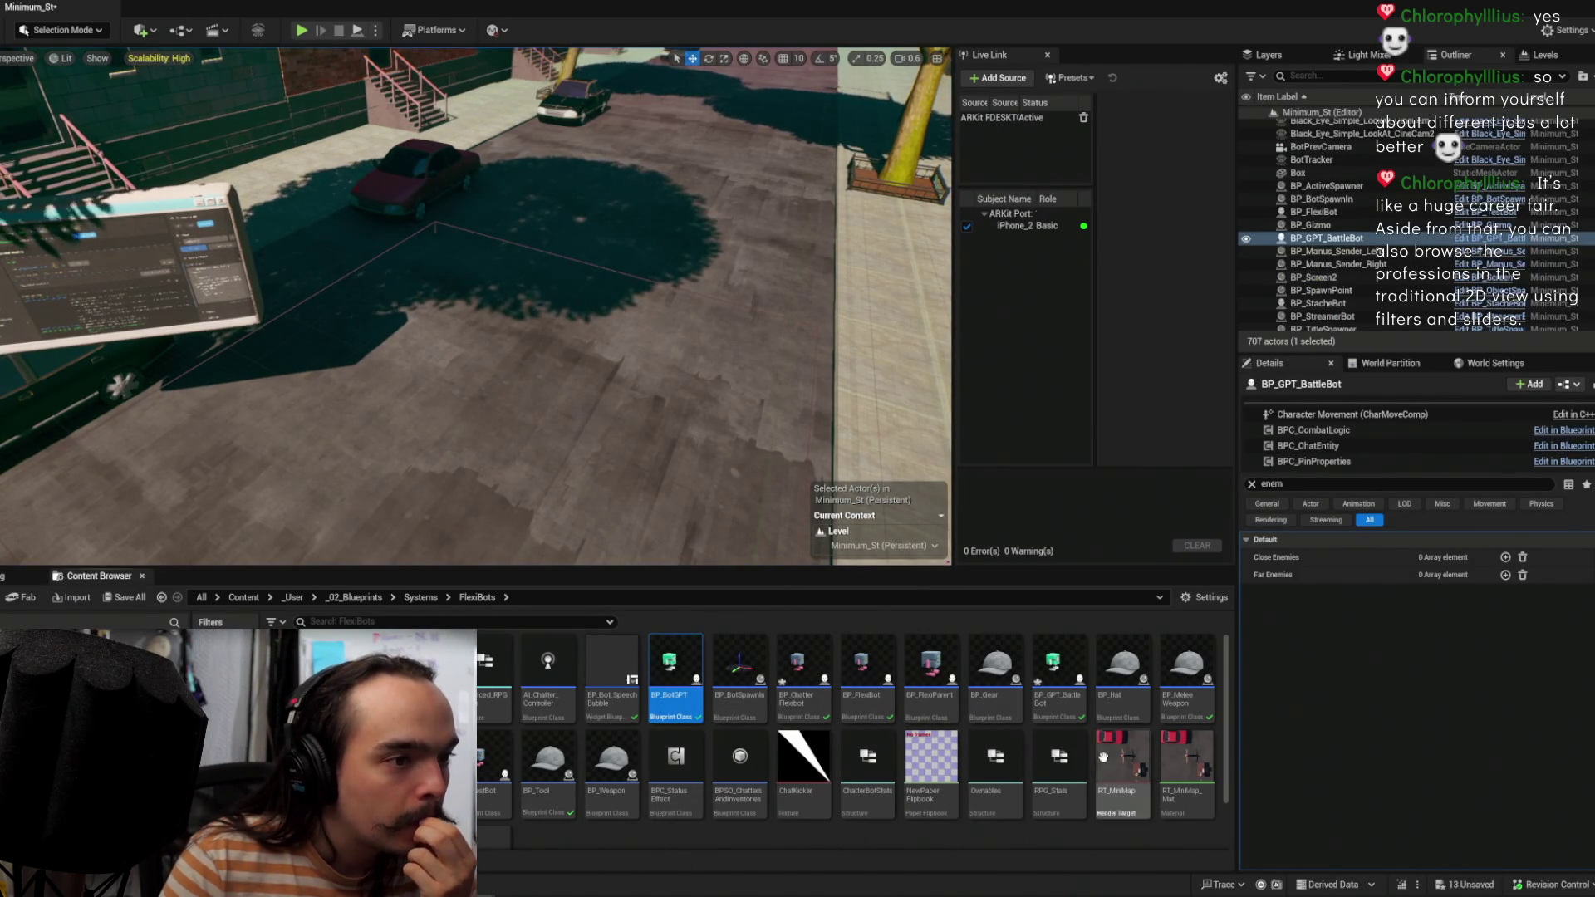
scroll(731, 764, "down", 2)
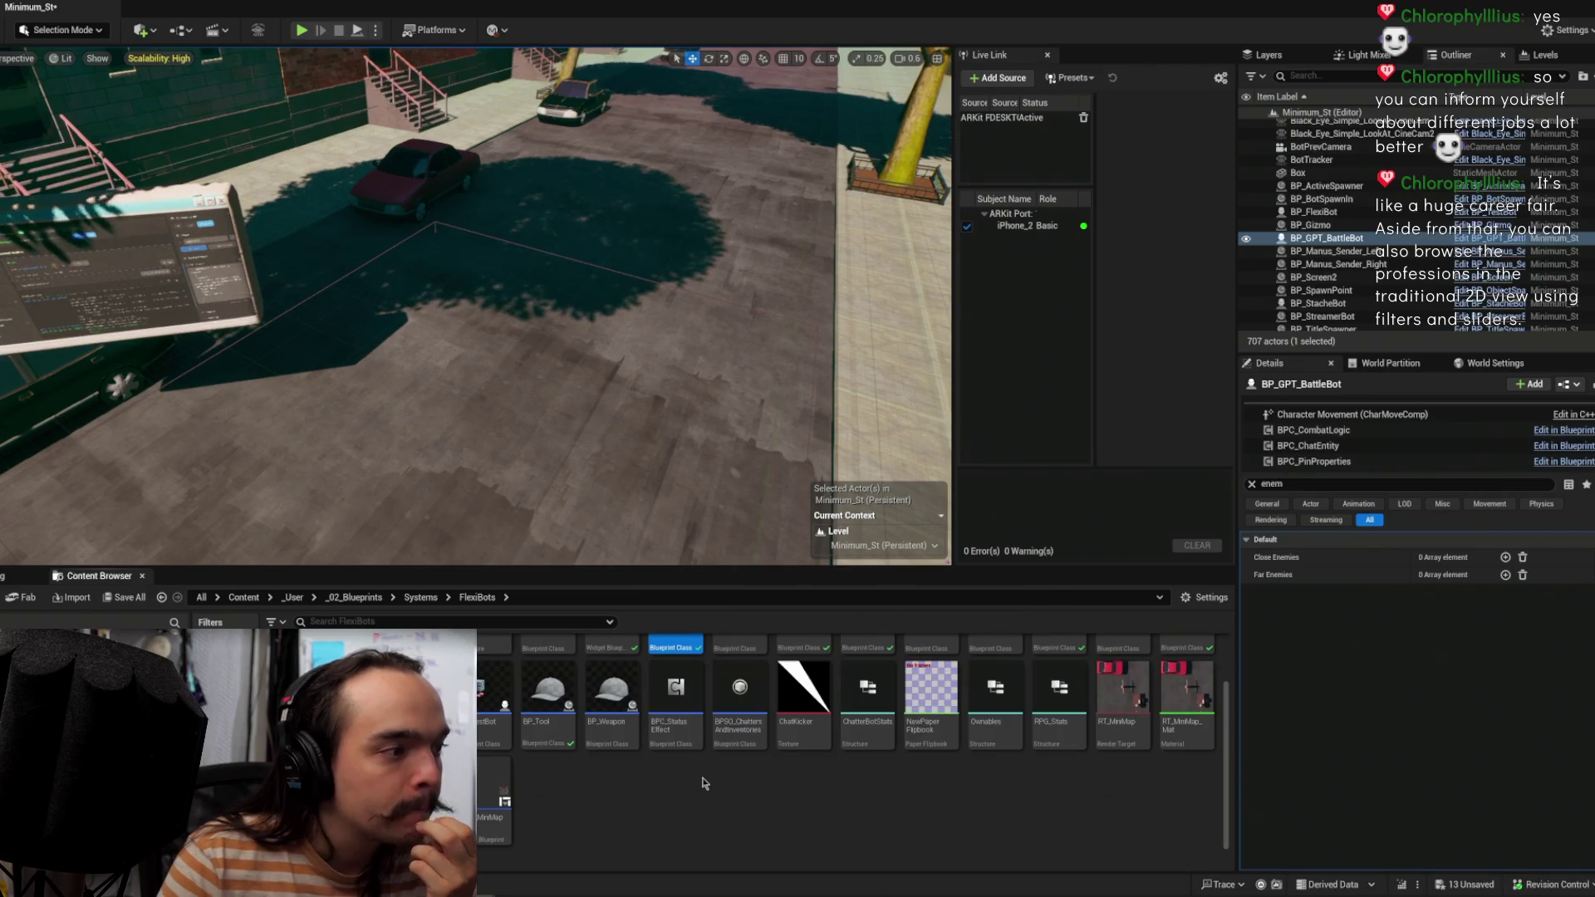
scroll(705, 772, "up", 2)
double_click(621, 695)
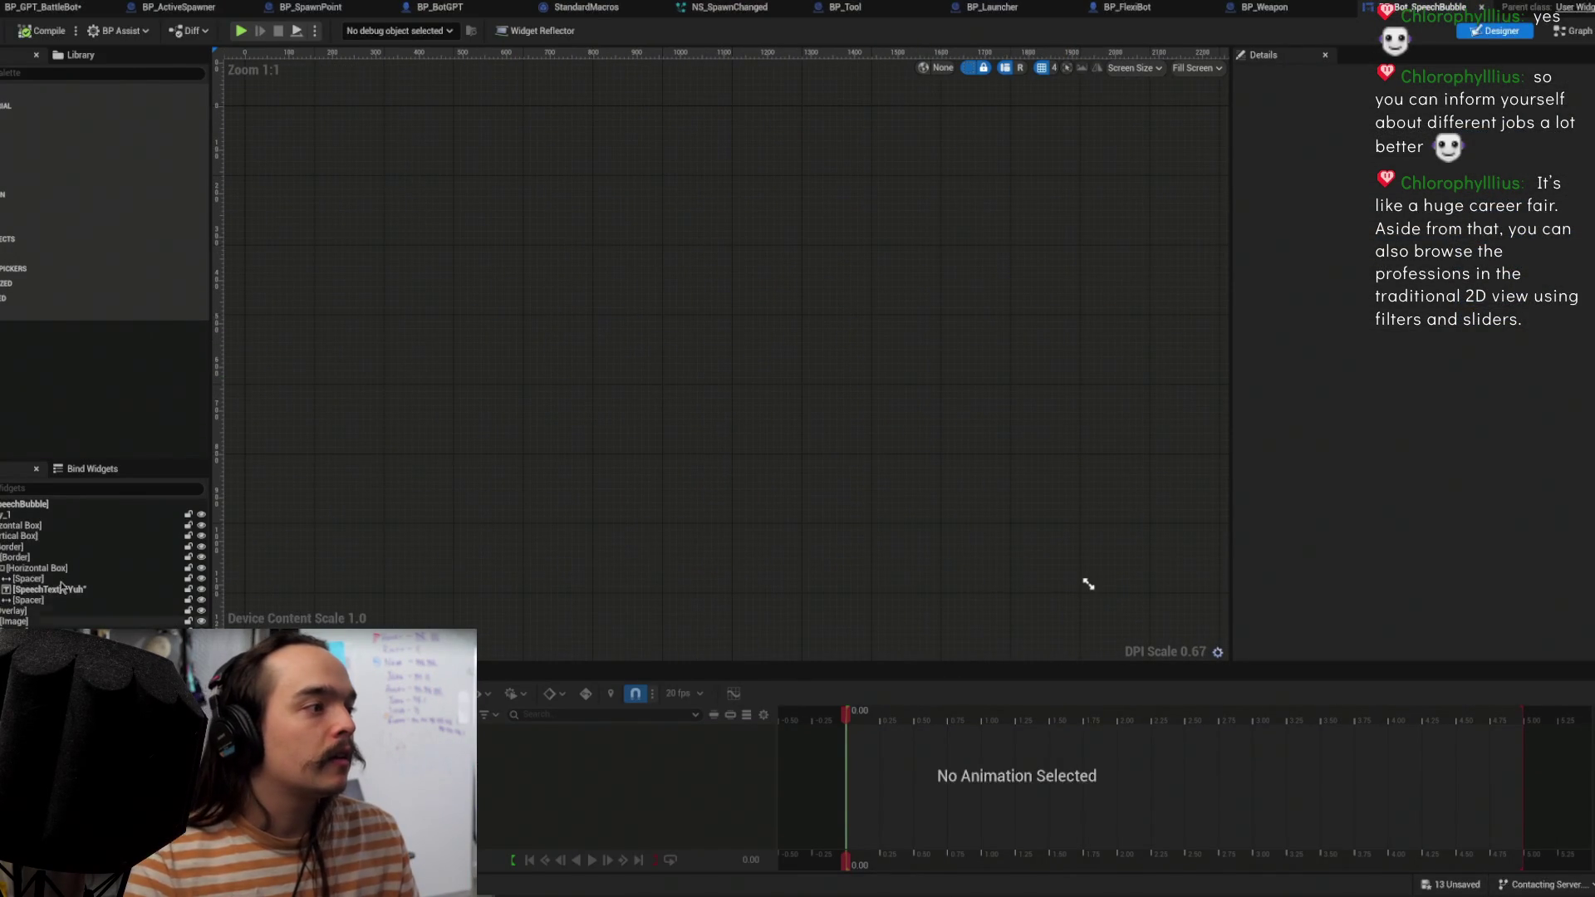
Step: Select the SpeechText widget and preview the Pop-In animation at 0.25 seconds
left_click(34, 579)
left_click(55, 590)
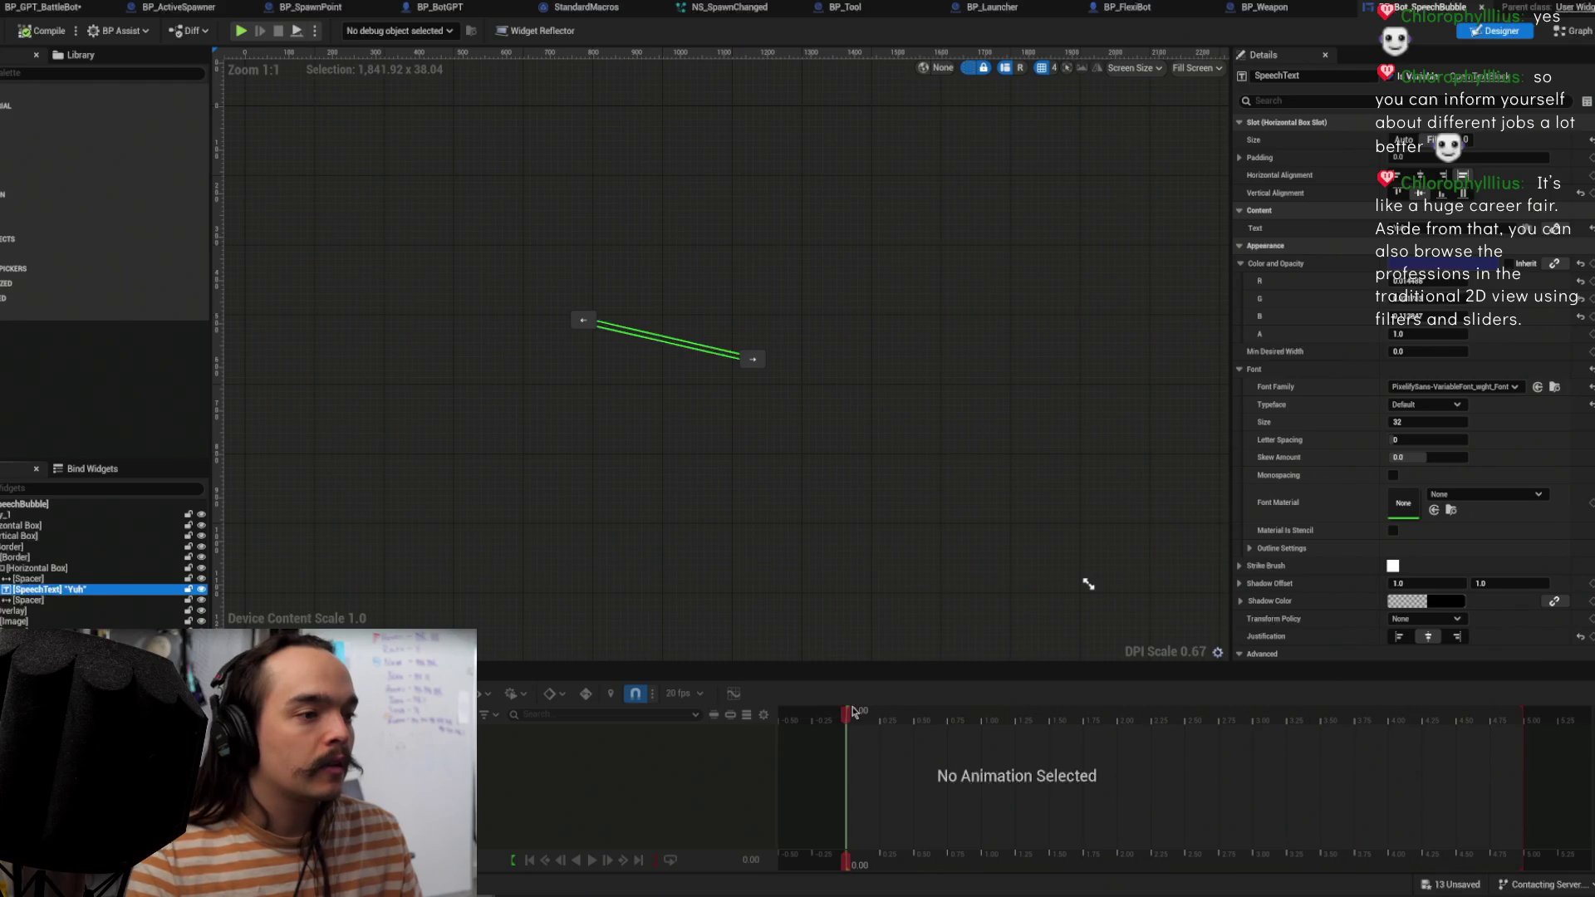
left_click(249, 735)
left_click_drag(1000, 723, 1087, 722)
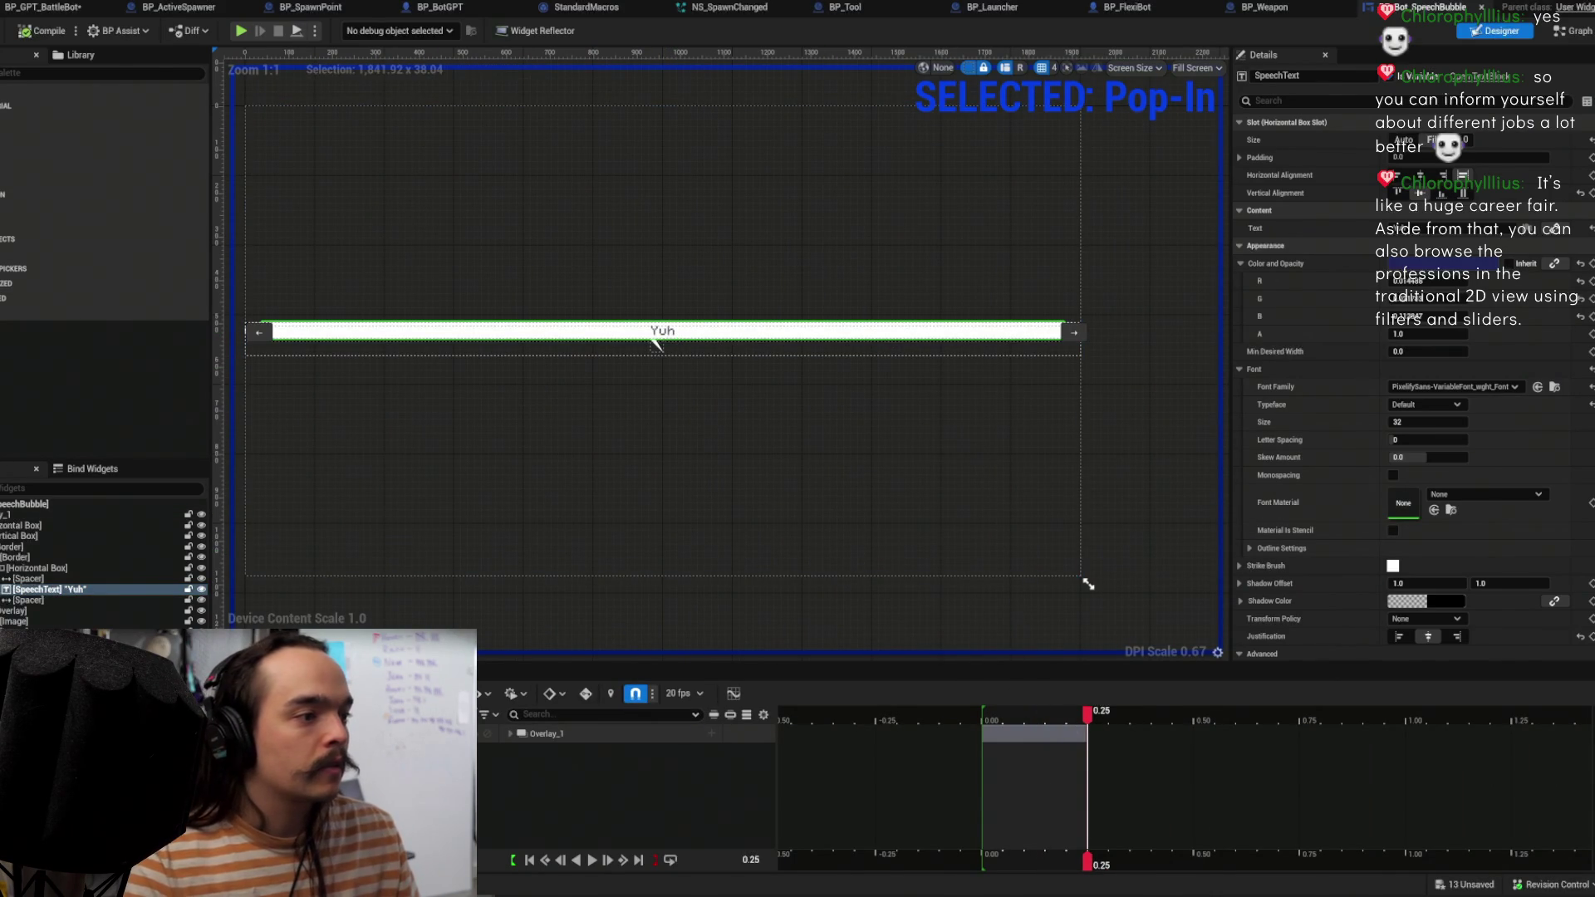
Step: Set SpeechText's font size to 12, compile the widget, and return to the level editor
left_click(37, 579)
left_click(43, 590)
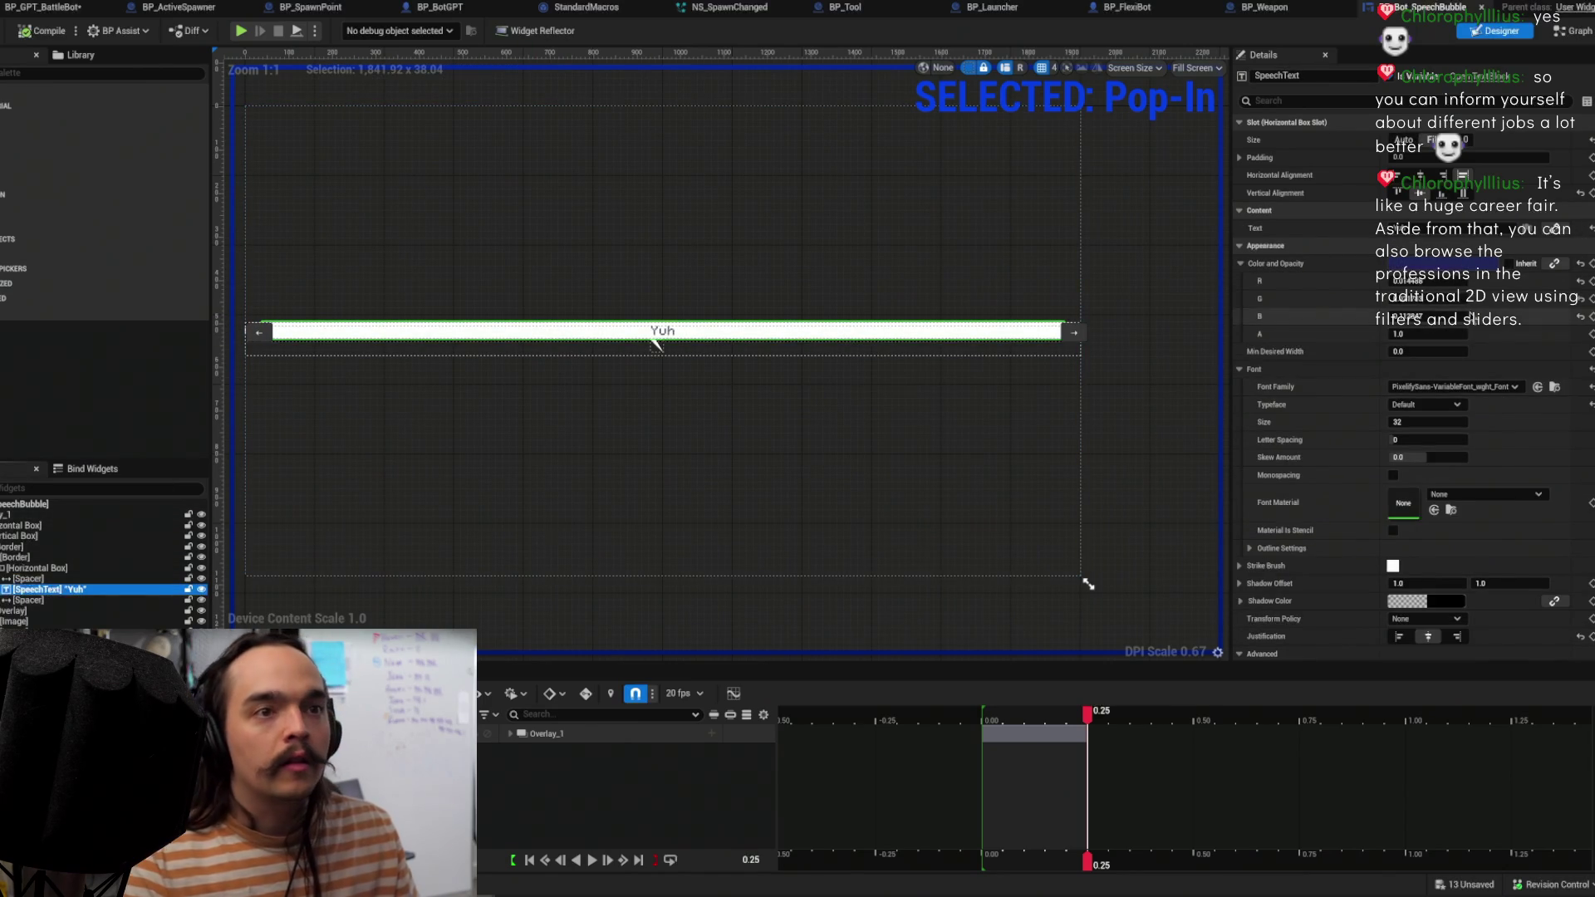
left_click(1414, 421)
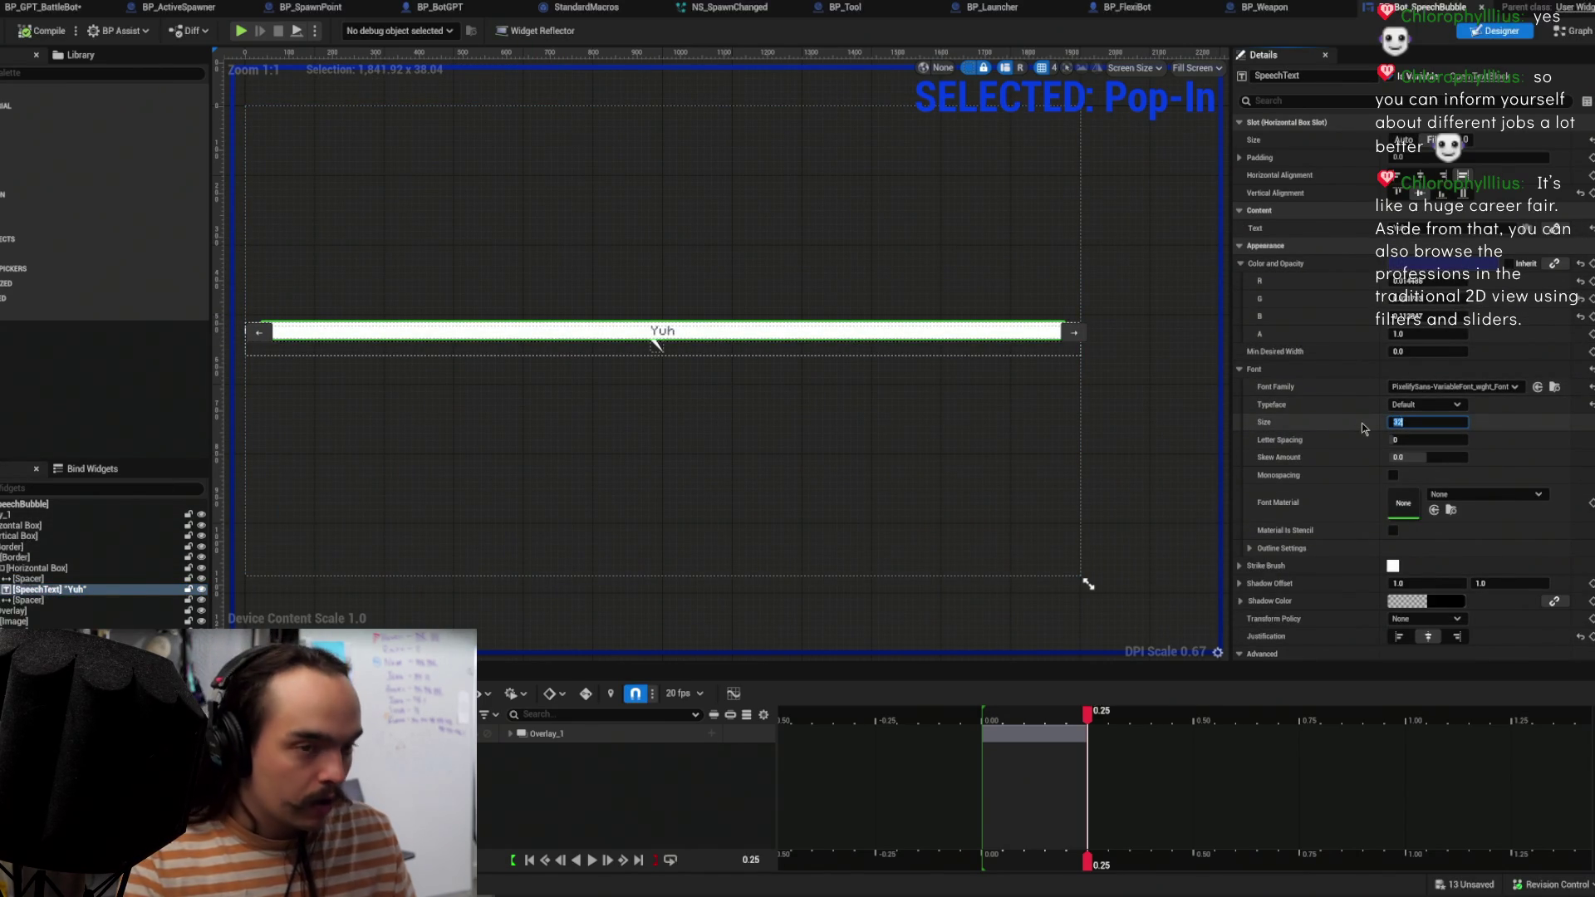
type("12")
key("Return")
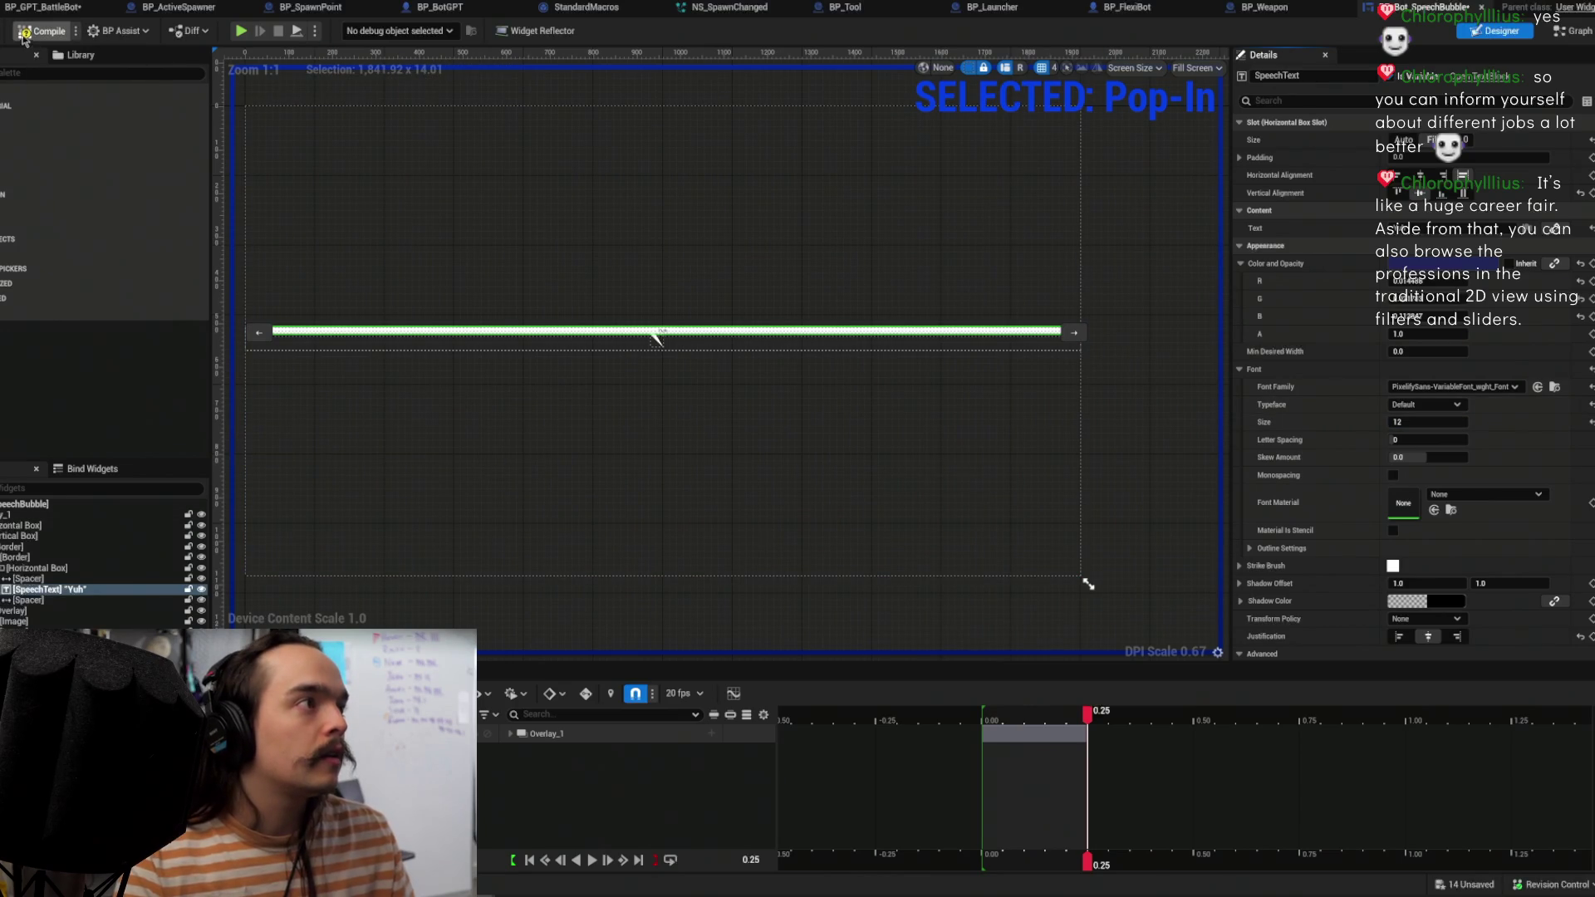
left_click(24, 35)
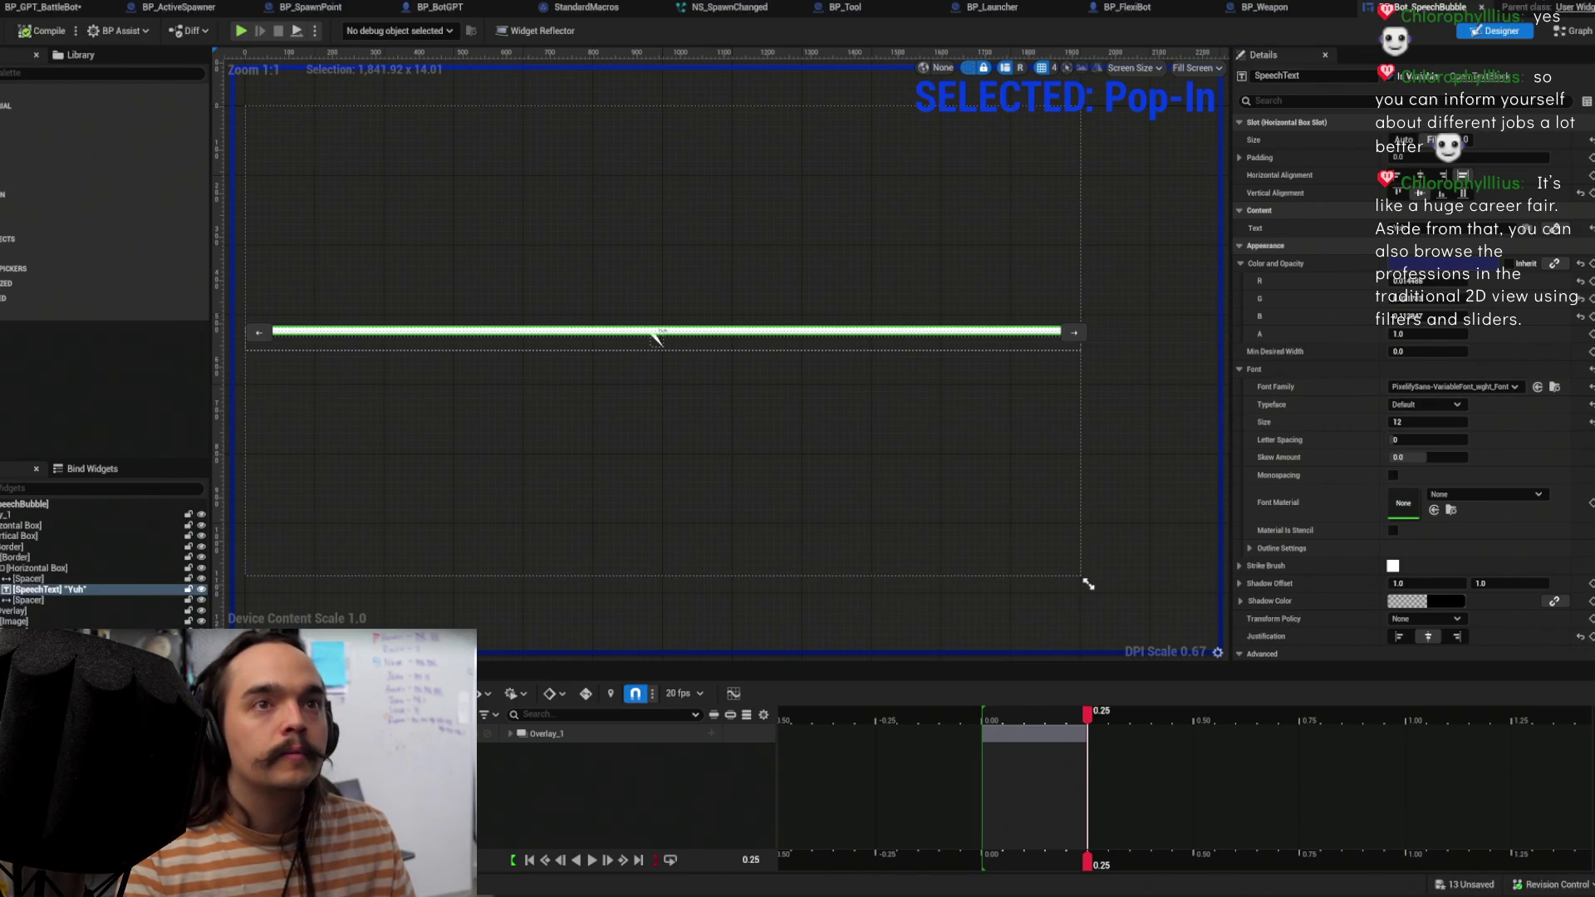
key("alt+Tab")
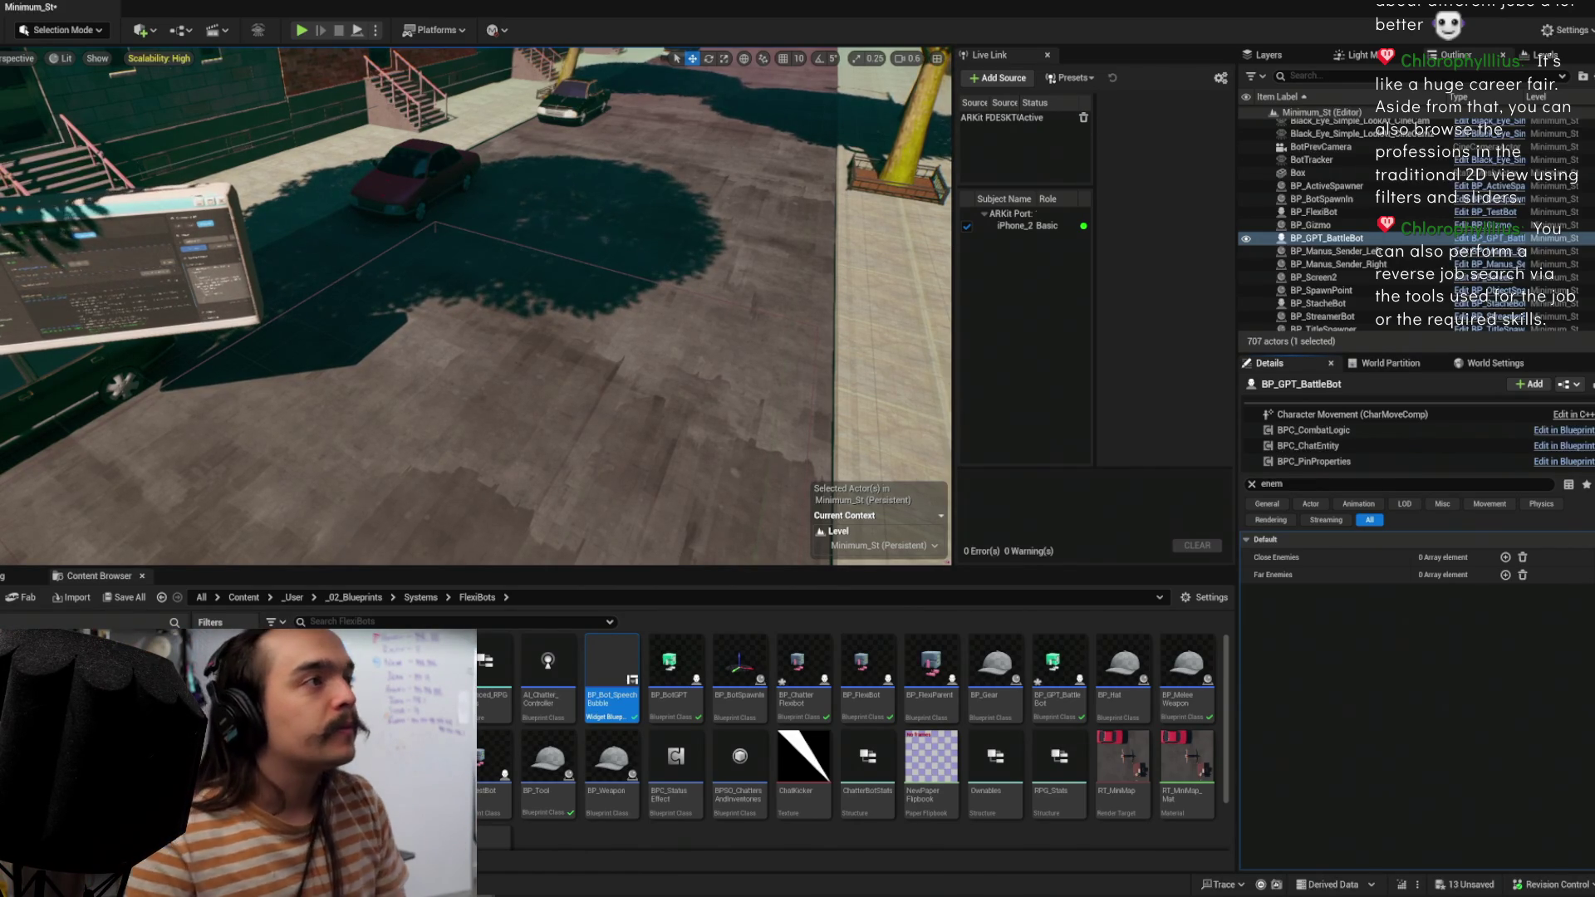
Step: Frame BP_GPT_BattleBot, play-test it, then bring up the speech bubble widget and BP_FlexiBot event graph
key("f")
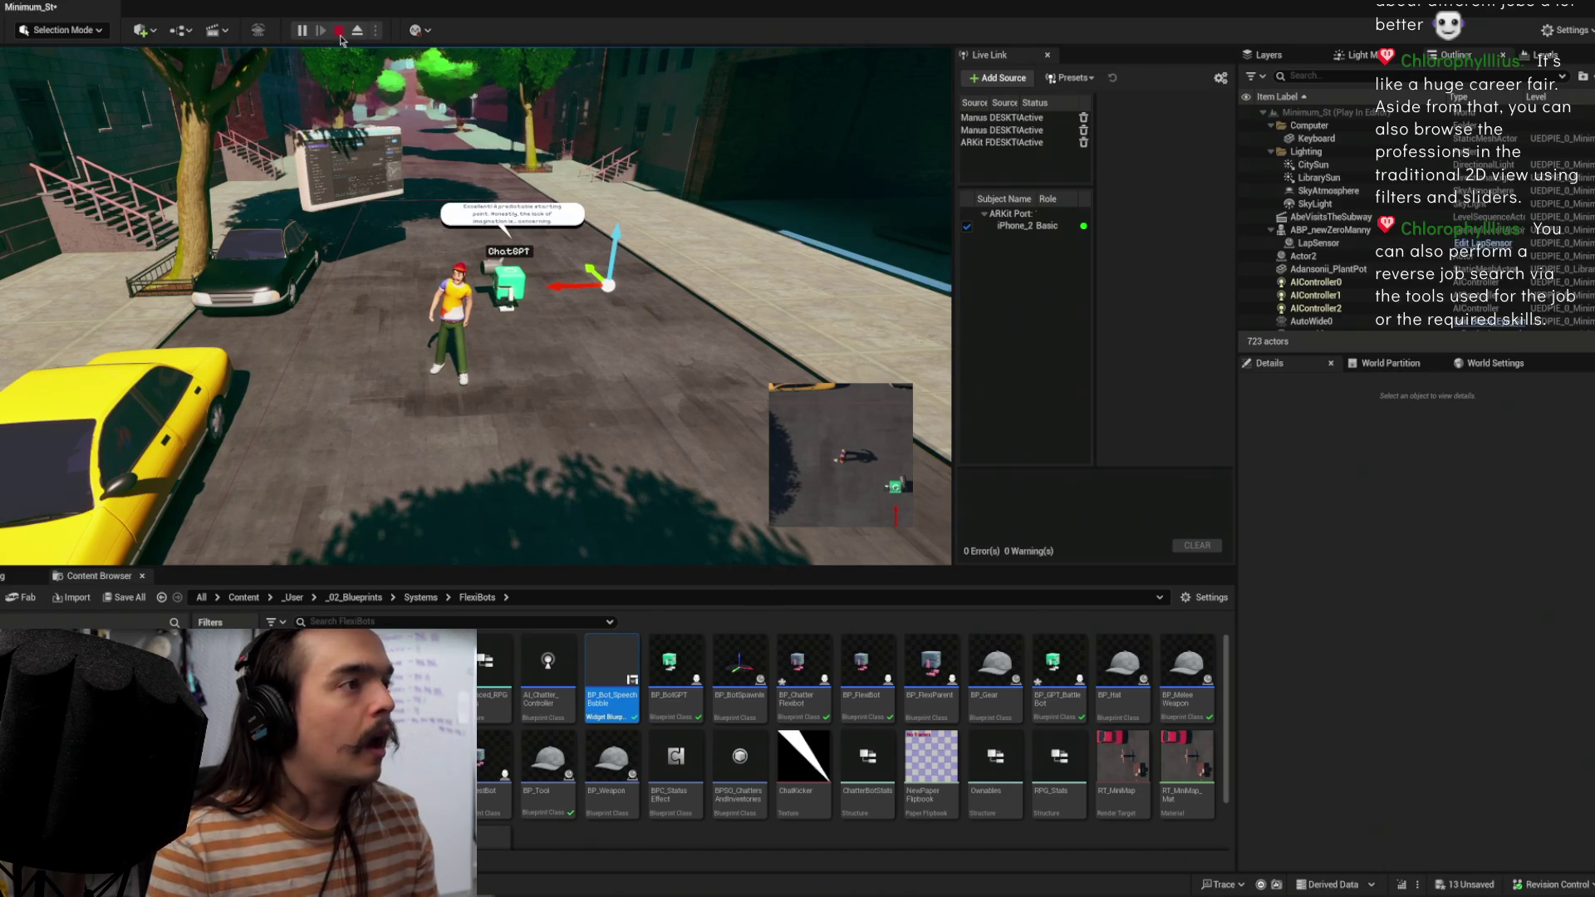
key("Escape")
mouse_move(563, 869)
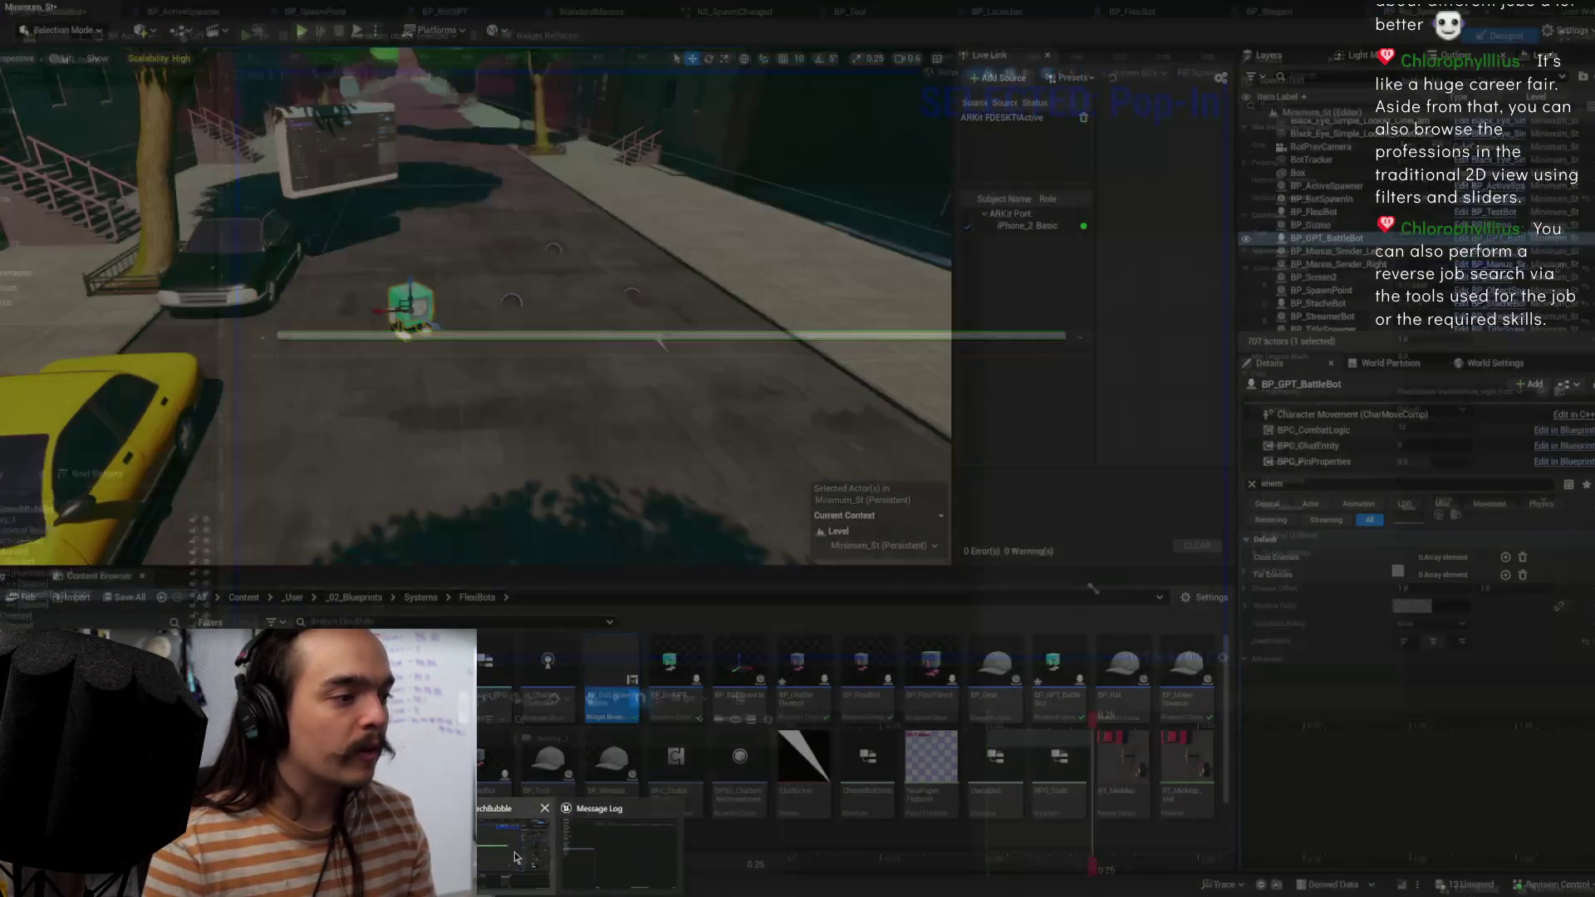
left_click(515, 856)
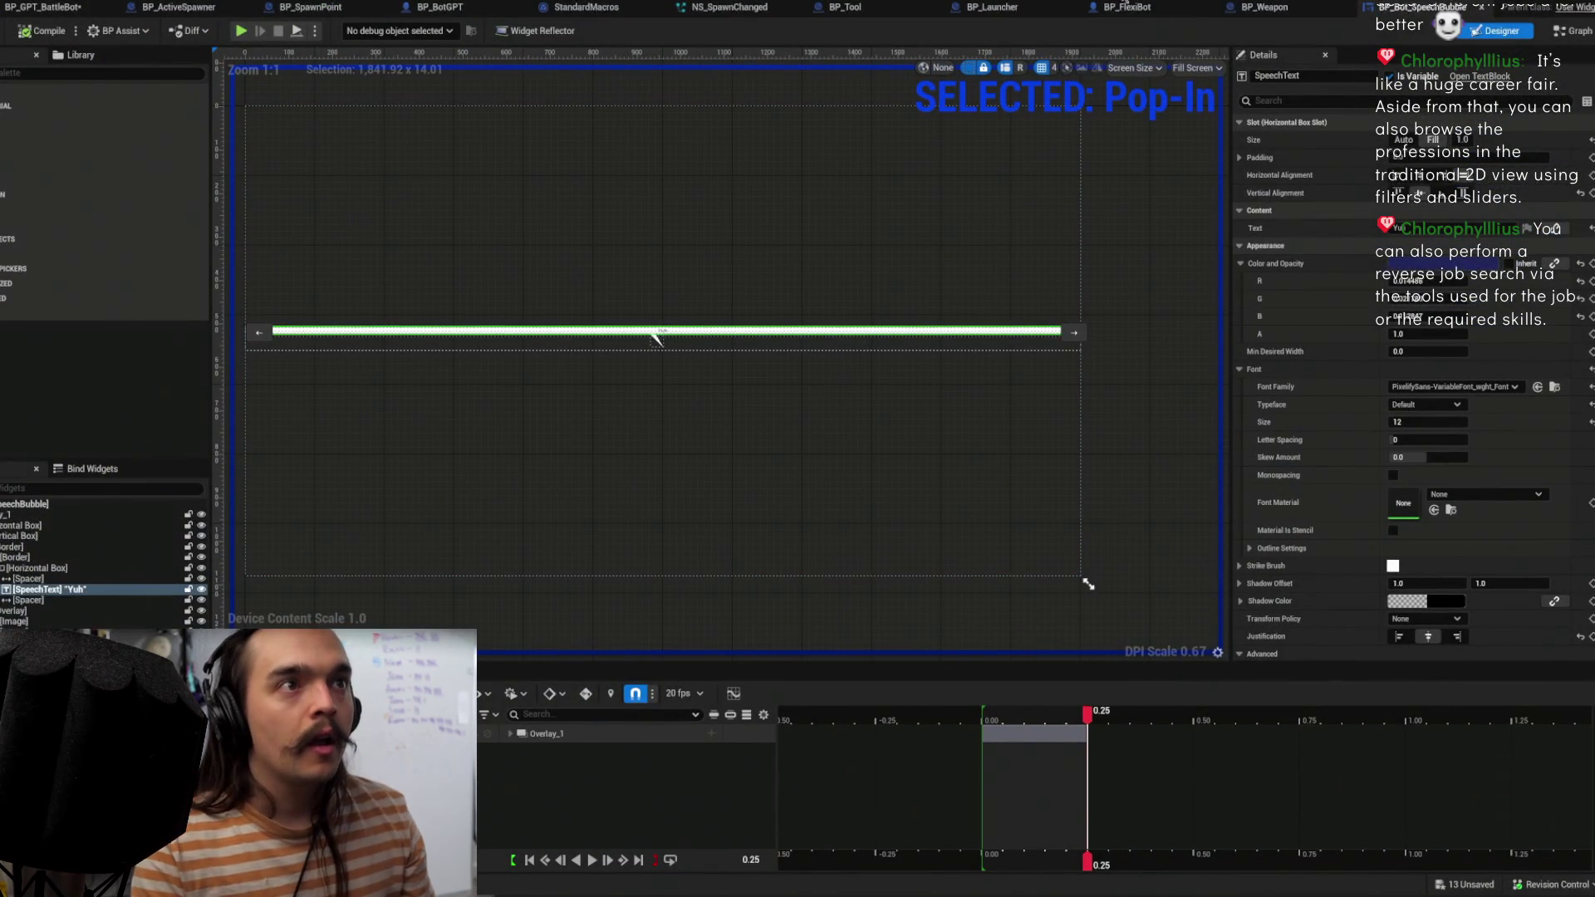
left_click(1142, 10)
Step: Pan to the right-hand node cluster and zoom in on the Is Empty node and Branch
left_click_drag(906, 416, 416, 410)
left_click_drag(626, 373, 592, 408)
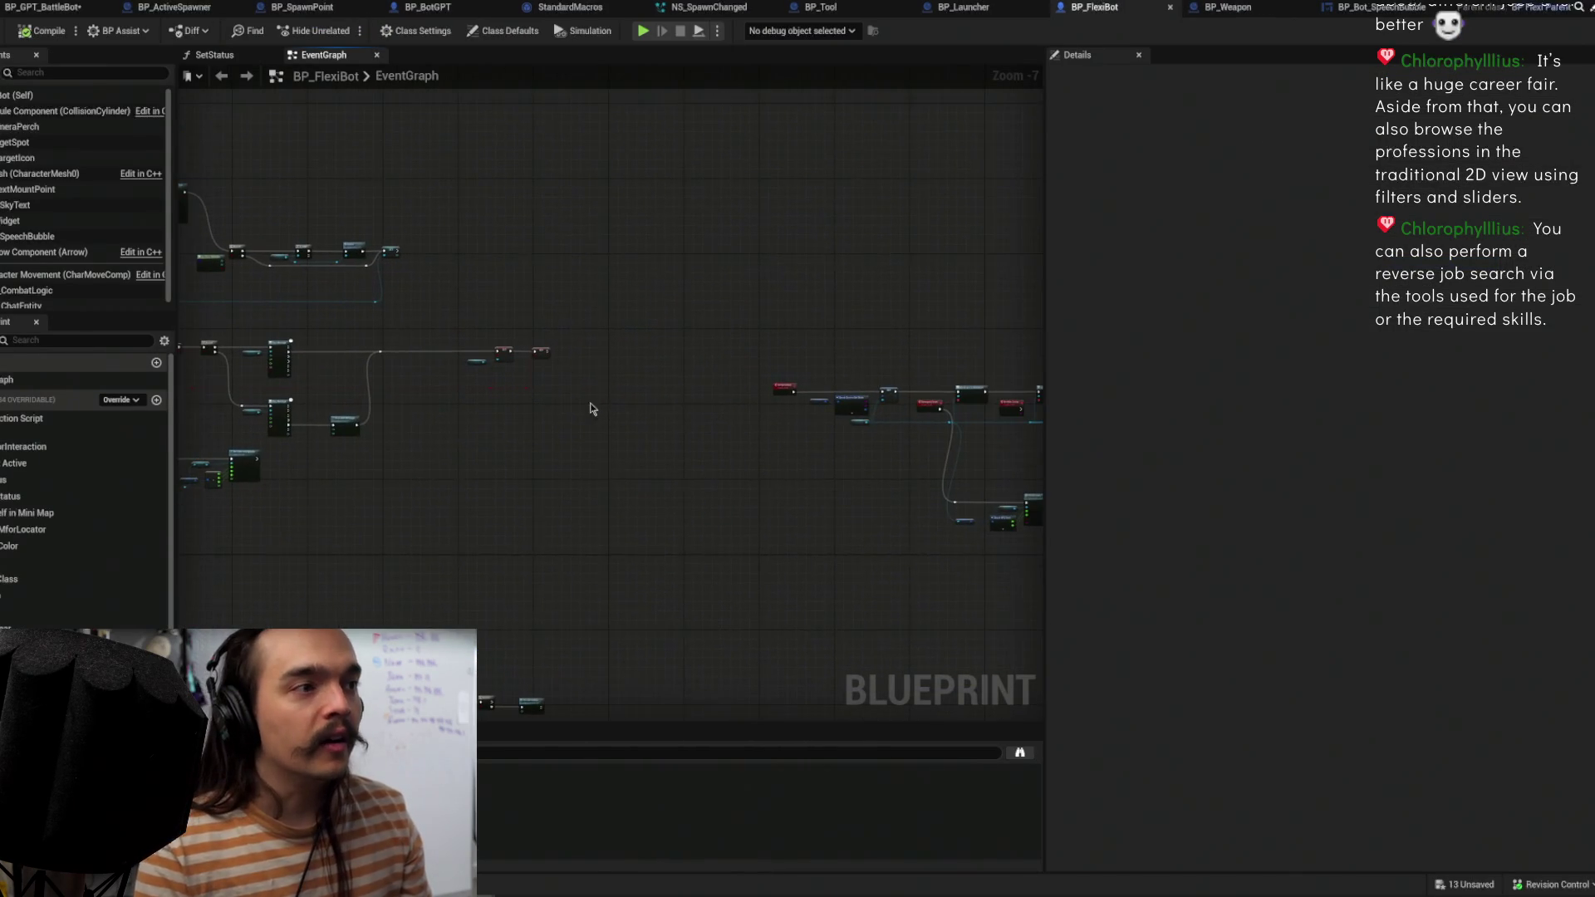
left_click_drag(837, 331, 579, 290)
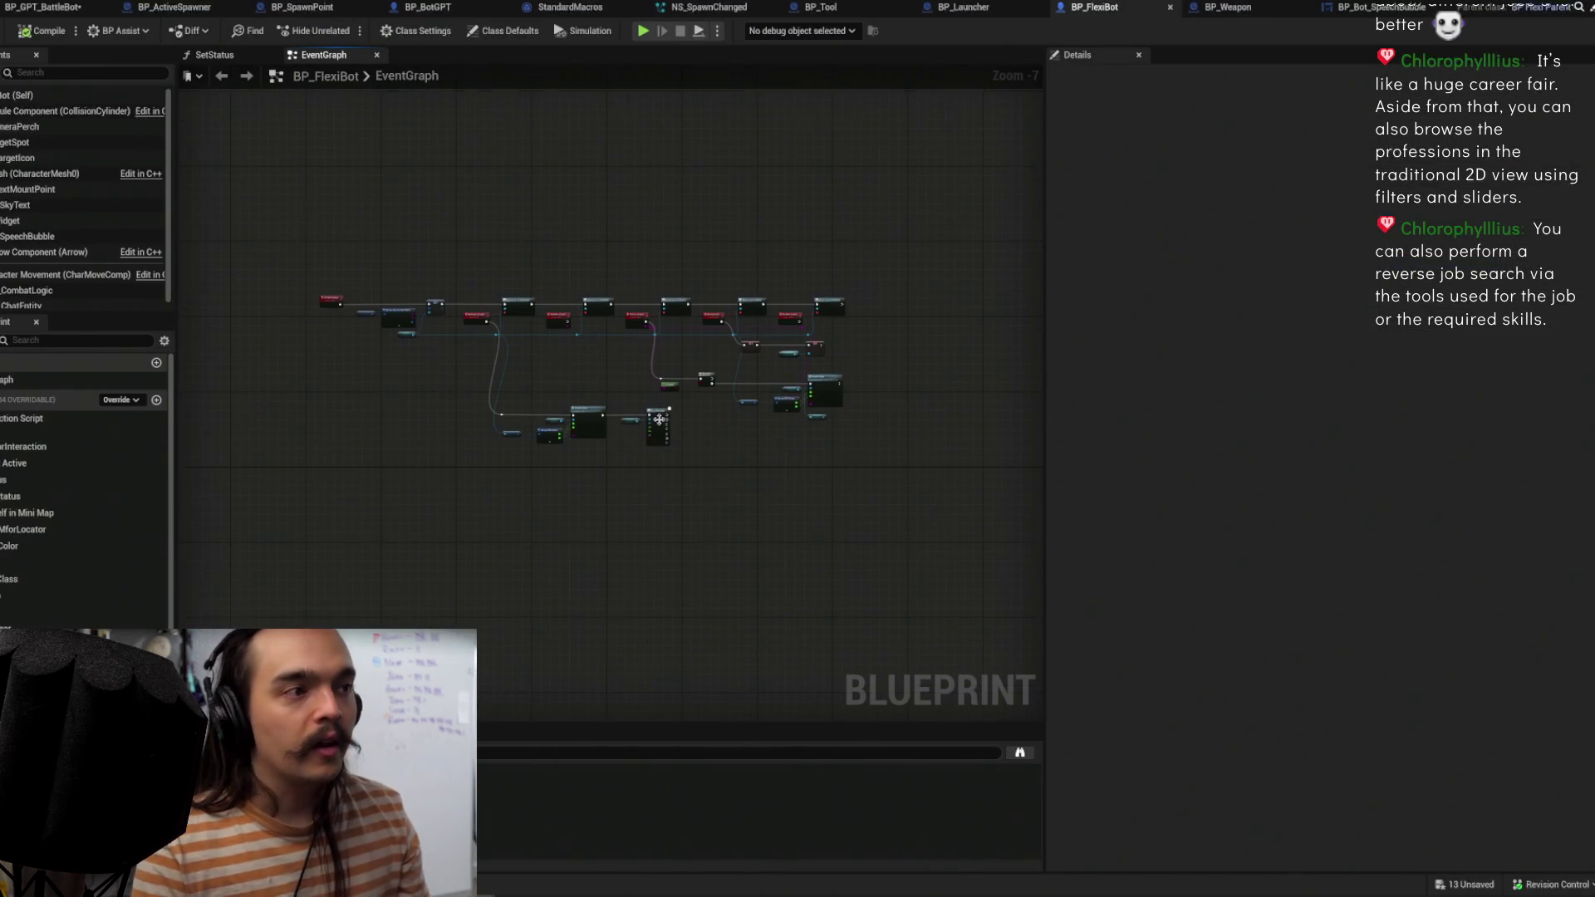
scroll(659, 420, "up", 4)
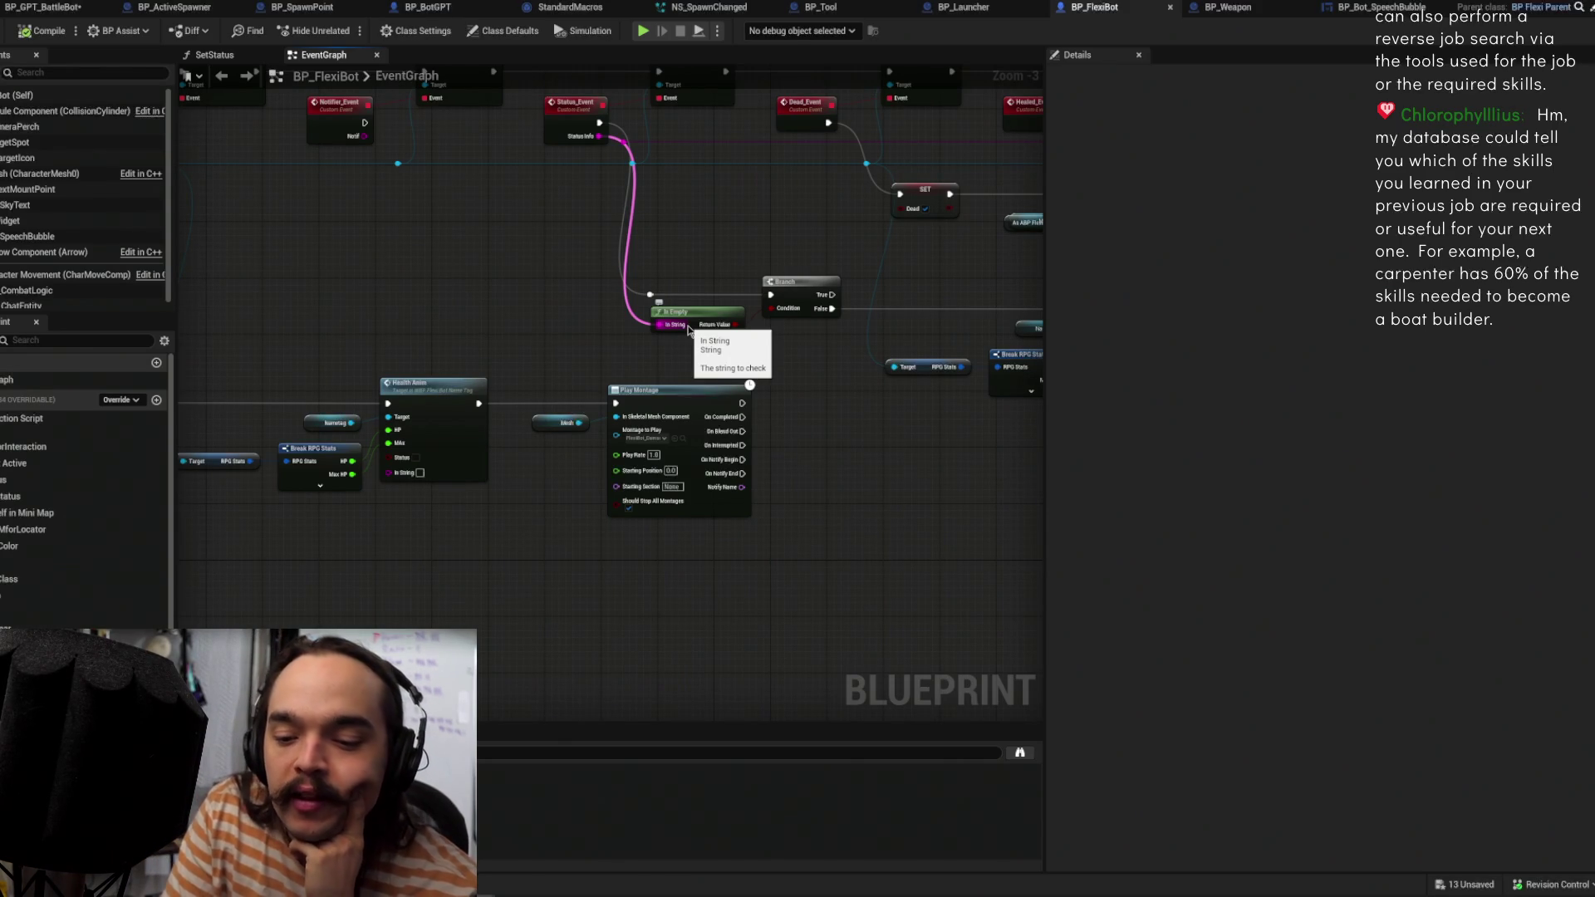
Step: Pan through the Bind Event, Play Montage and Health Anim nodes, nudging Health Anim slightly right
mouse_move(711, 243)
left_mouse_down()
mouse_move(636, 358)
mouse_move(504, 433)
left_mouse_up()
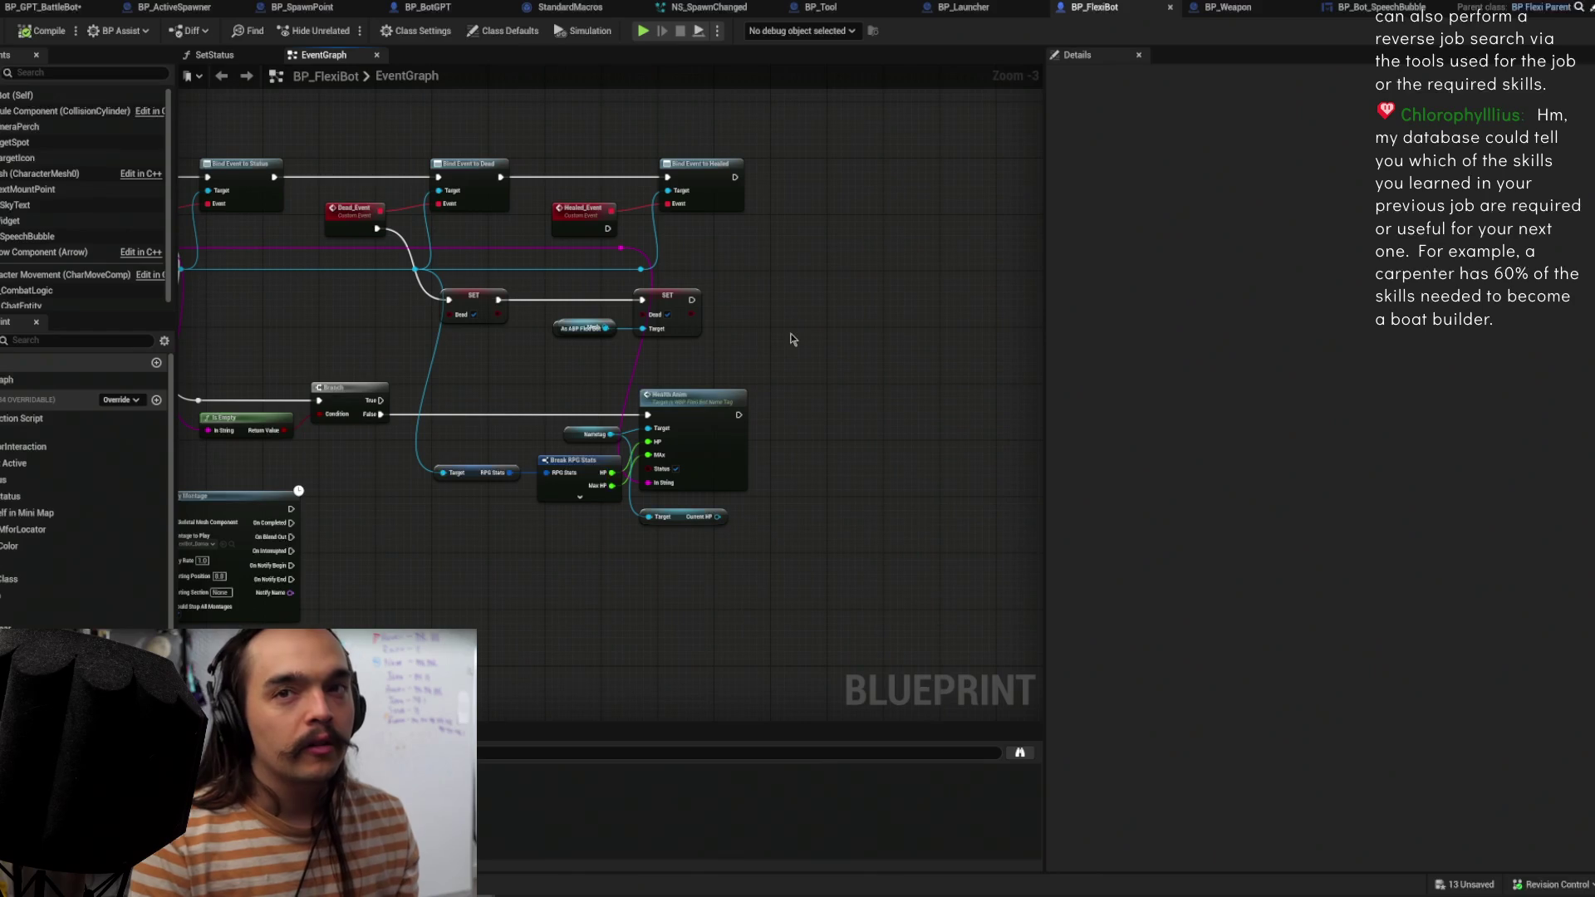
left_click_drag(682, 409, 750, 411)
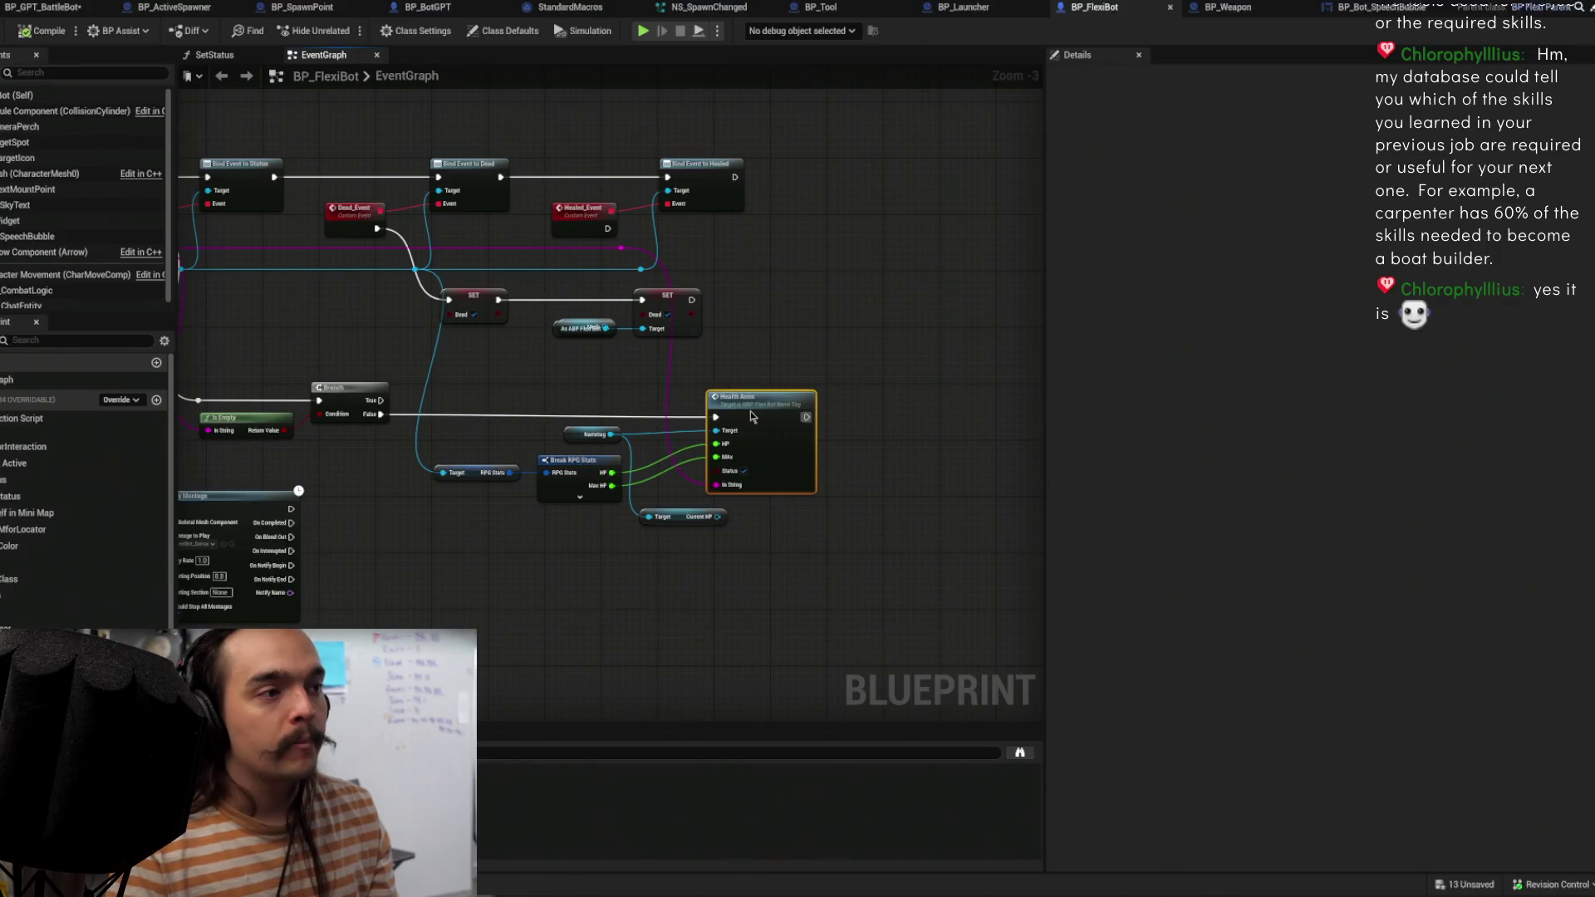
mouse_move(440, 527)
left_mouse_down()
mouse_move(628, 433)
mouse_move(652, 480)
left_mouse_up()
mouse_move(586, 432)
left_mouse_down()
mouse_move(555, 490)
mouse_move(889, 446)
mouse_move(503, 427)
mouse_move(474, 412)
mouse_move(630, 402)
mouse_move(623, 570)
mouse_move(651, 470)
left_mouse_up()
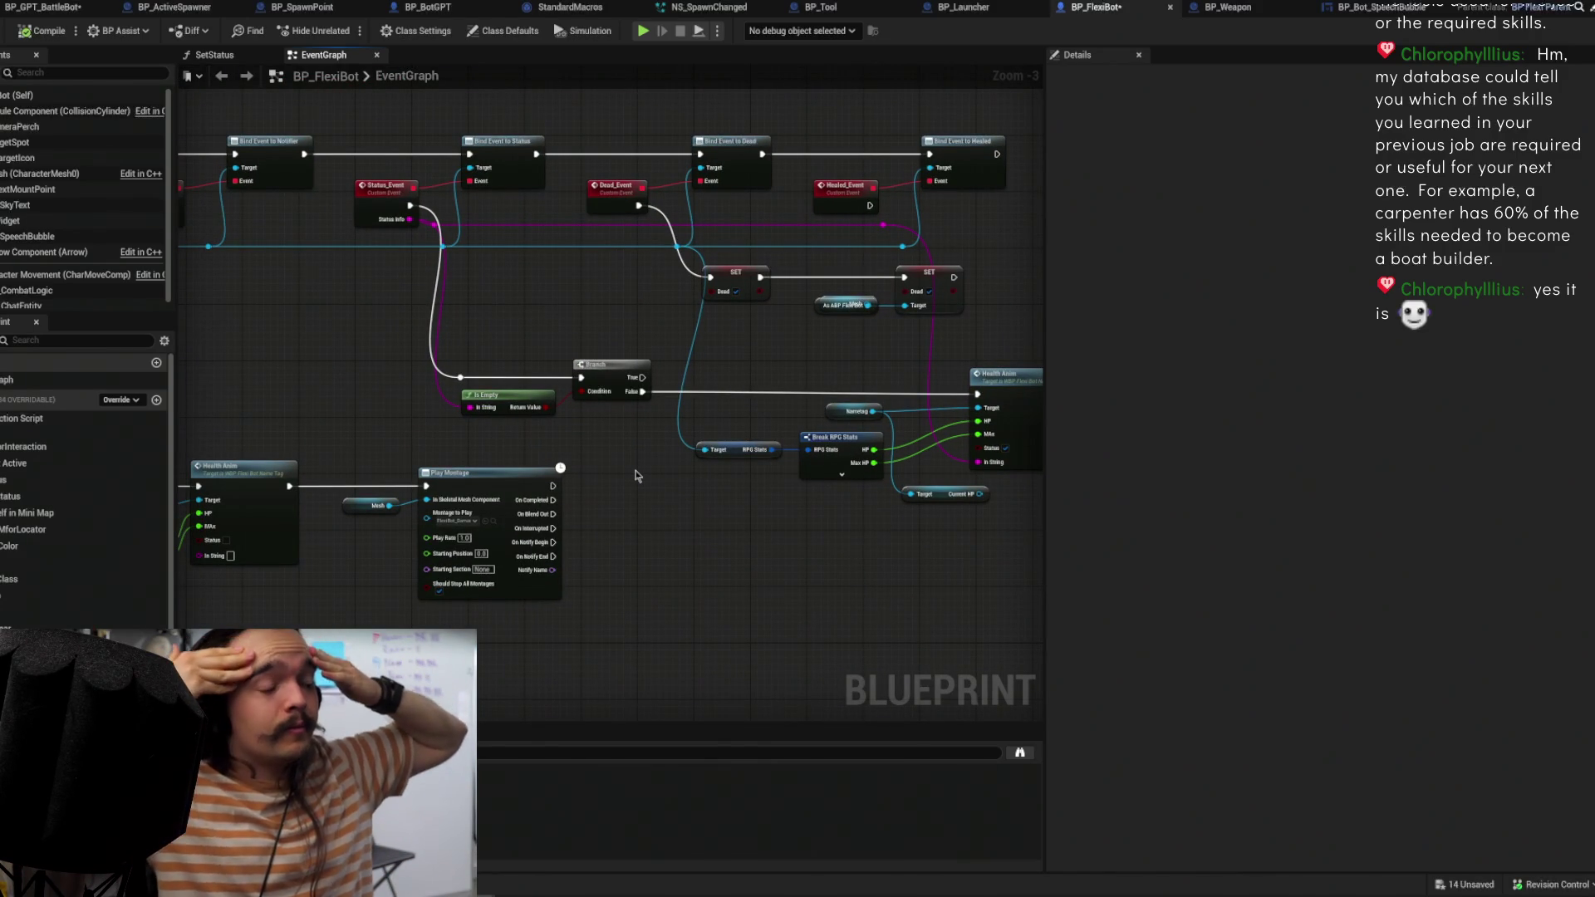
mouse_move(635, 473)
left_mouse_down()
mouse_move(460, 559)
mouse_move(811, 441)
mouse_move(648, 465)
mouse_move(502, 421)
mouse_move(495, 521)
left_mouse_up()
Step: Save the BP_FlexiBot changes and return to the Minimum_St level view
key("ctrl+s")
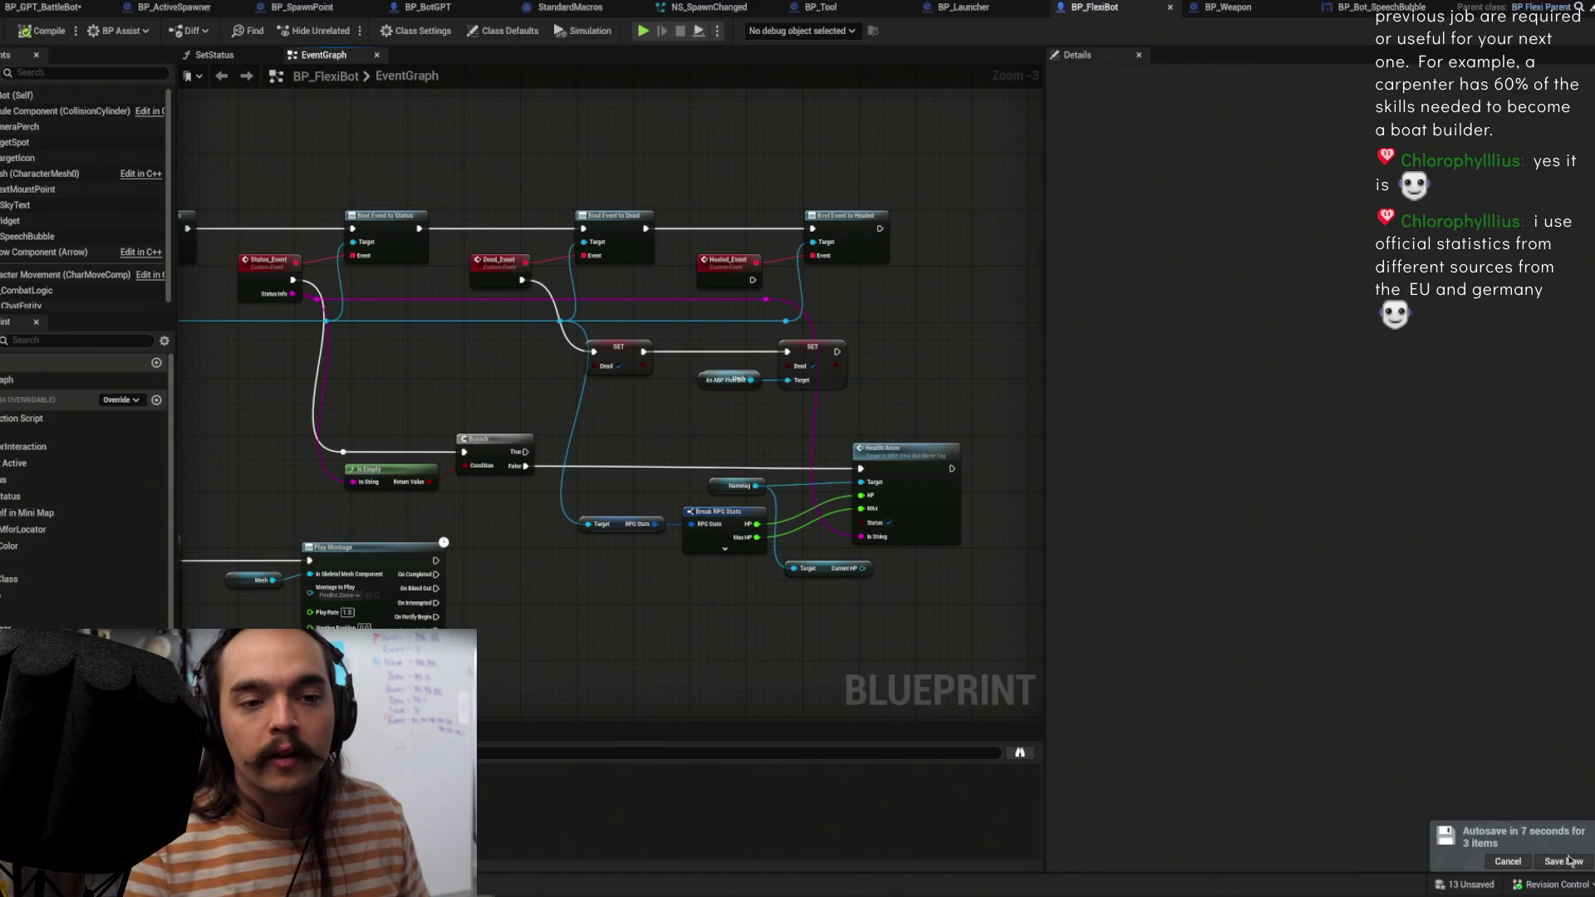
left_click(1569, 861)
left_click_drag(902, 304, 650, 299)
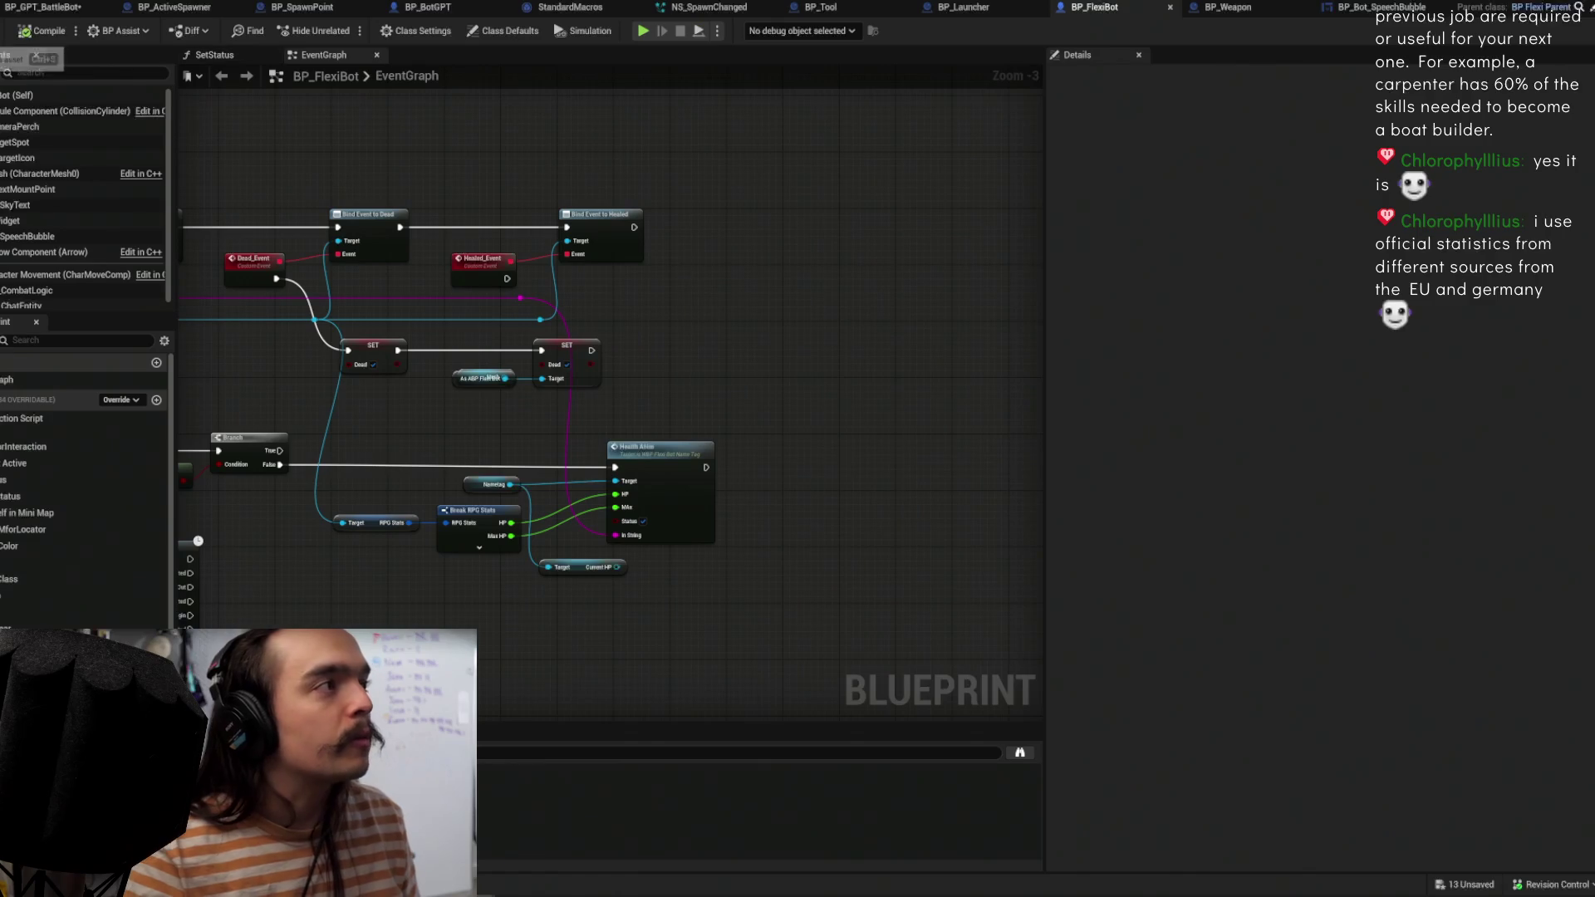
key("ctrl+s")
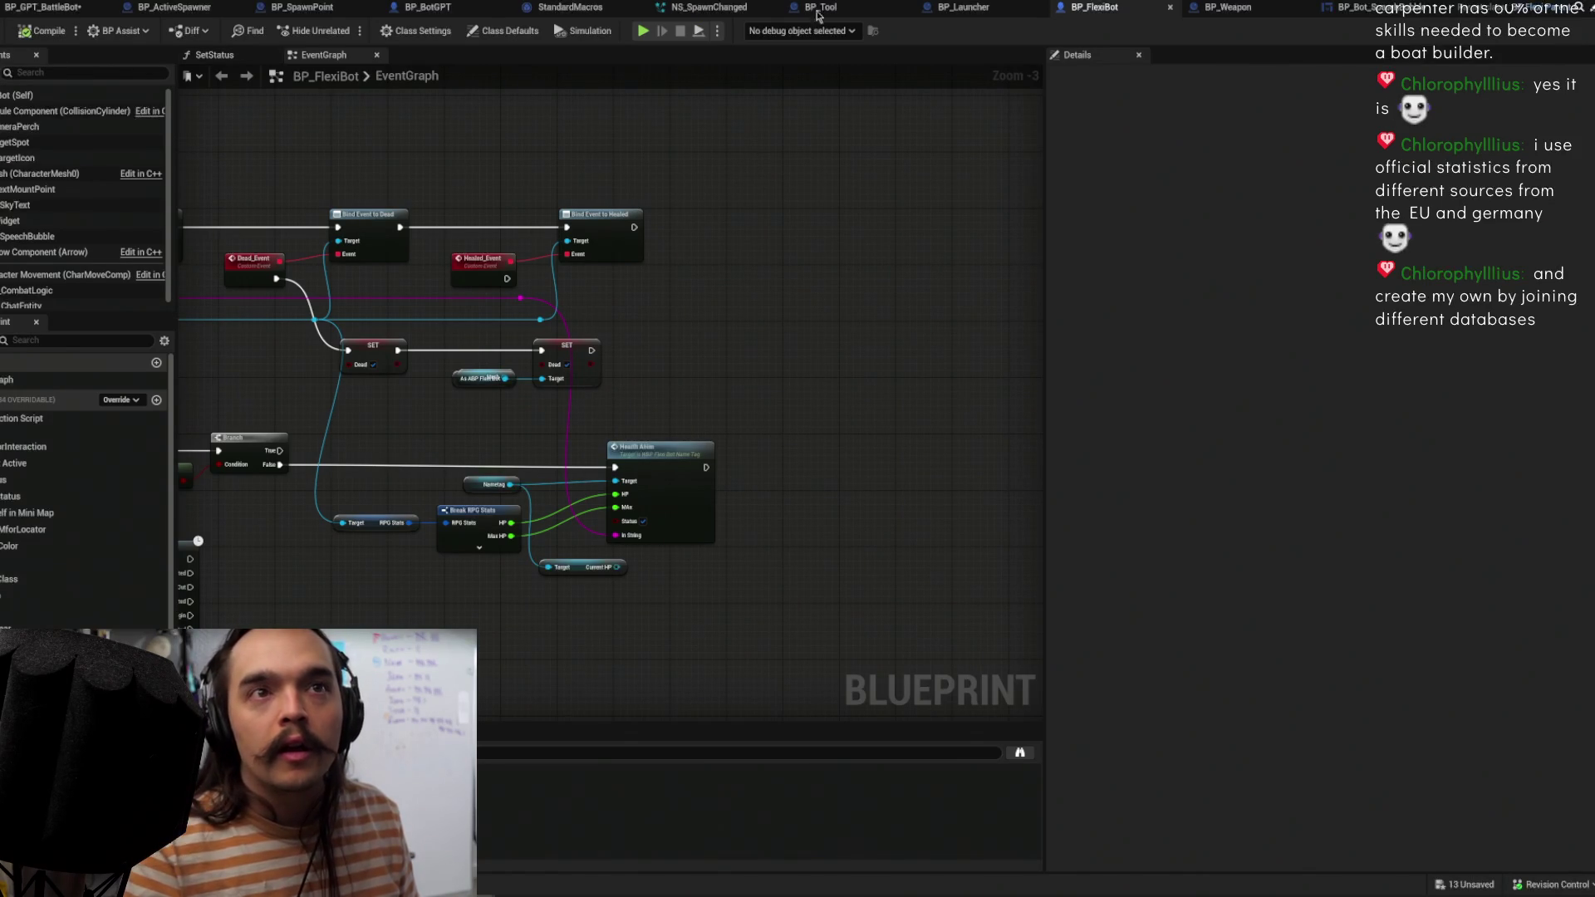
key("alt+Tab")
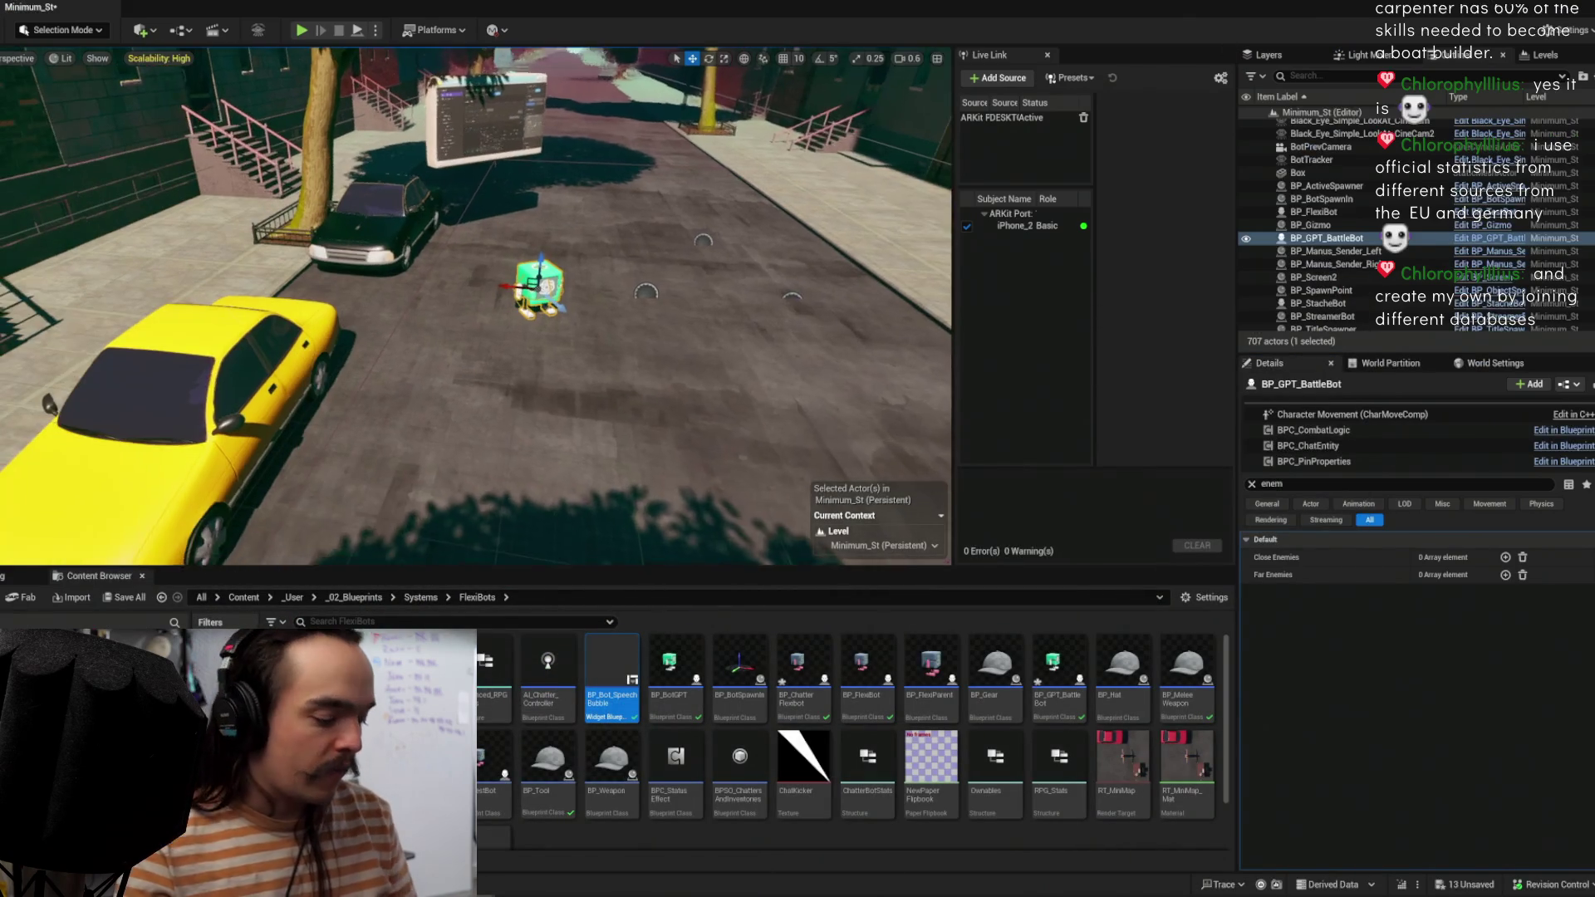
Step: Turn the viewport to look along the street at the bot and start Play in Editor
scroll(571, 222, "up", 3)
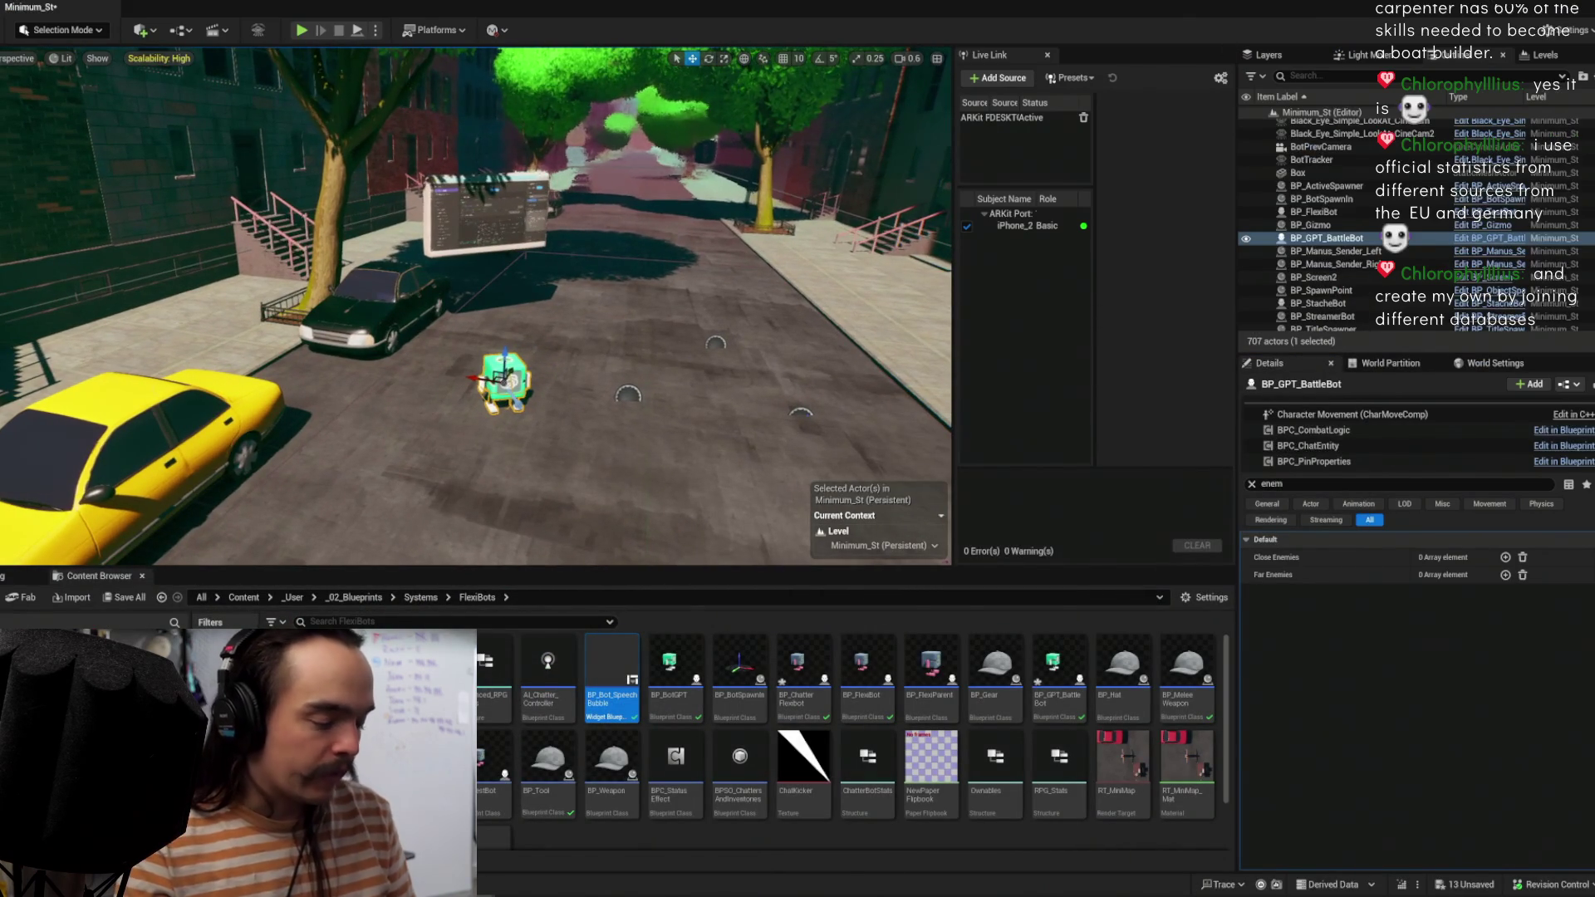
left_click_drag(571, 223, 449, 236)
scroll(584, 234, "down", 5)
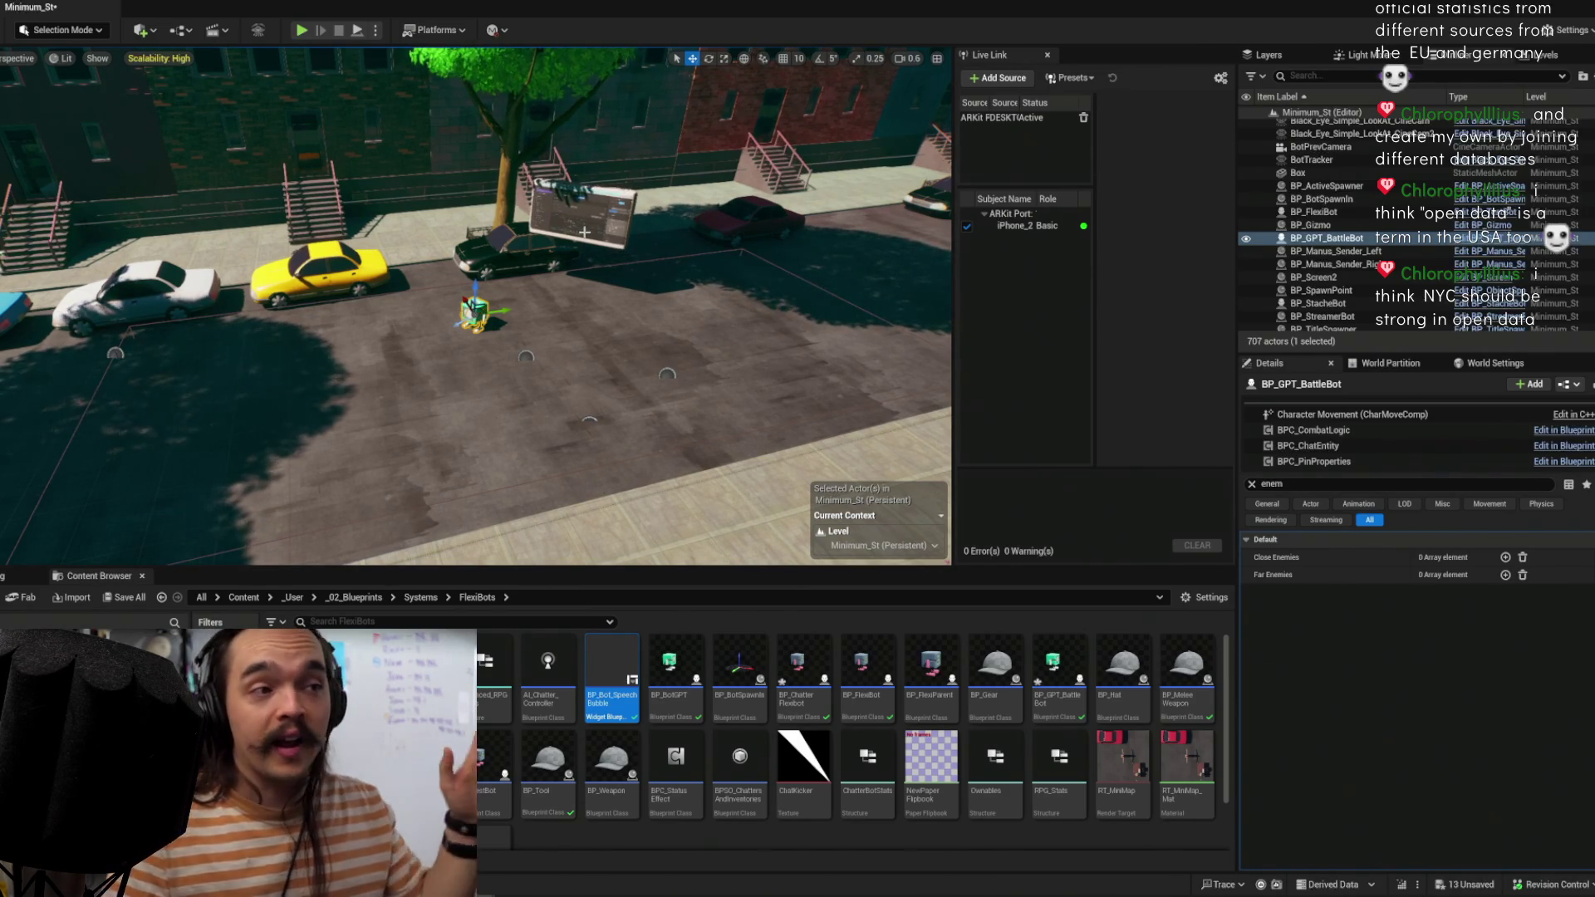
scroll(476, 305, "down", 3)
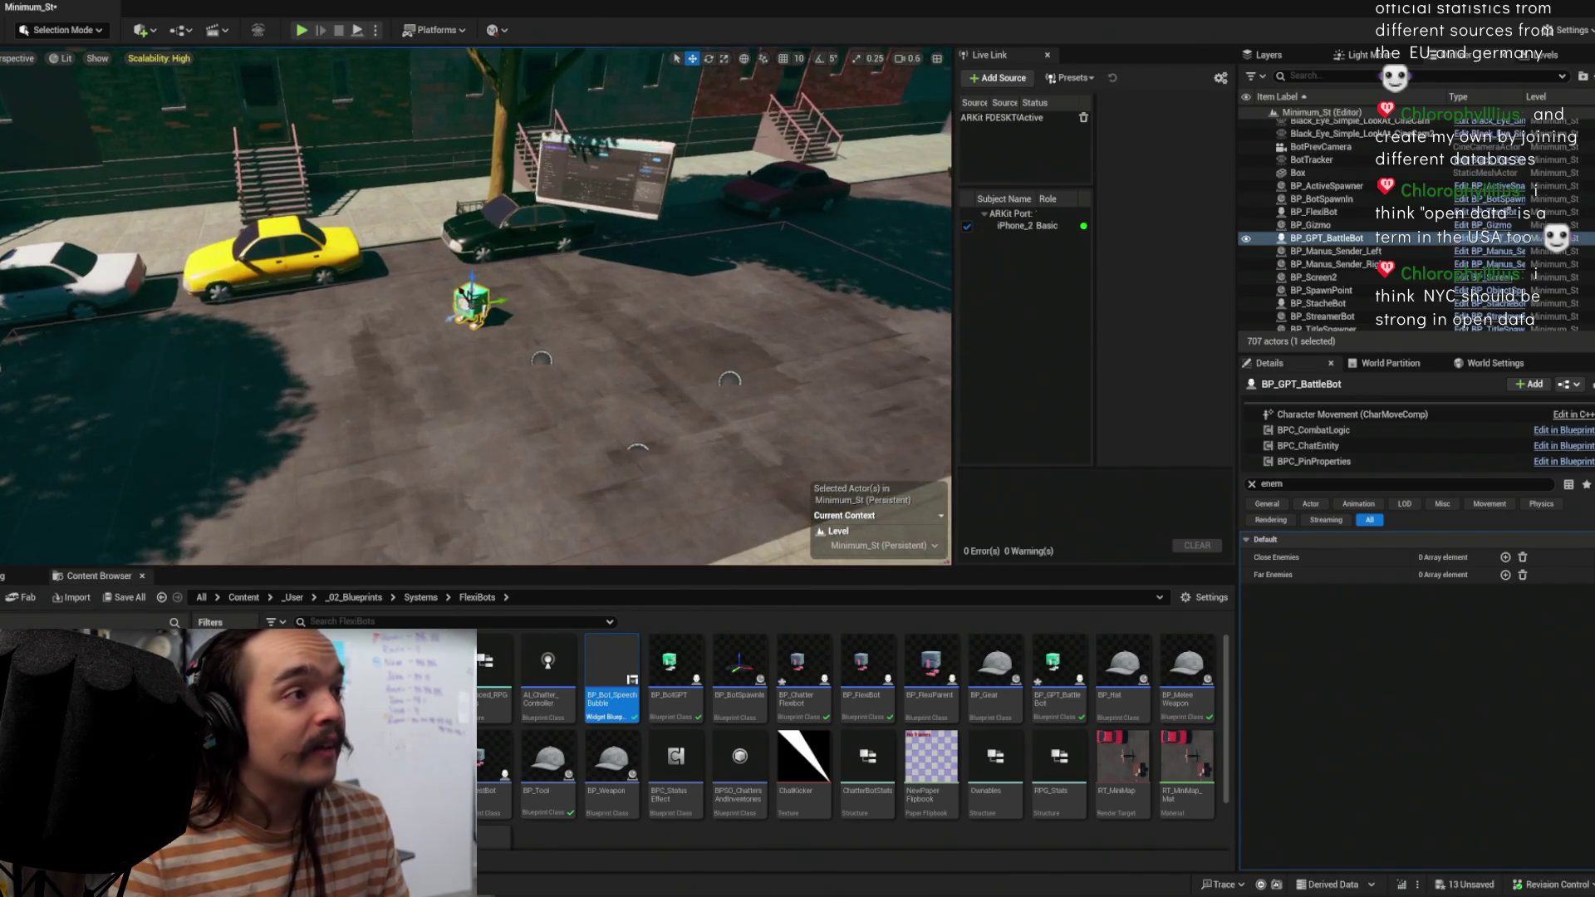
scroll(448, 213, "up", 3)
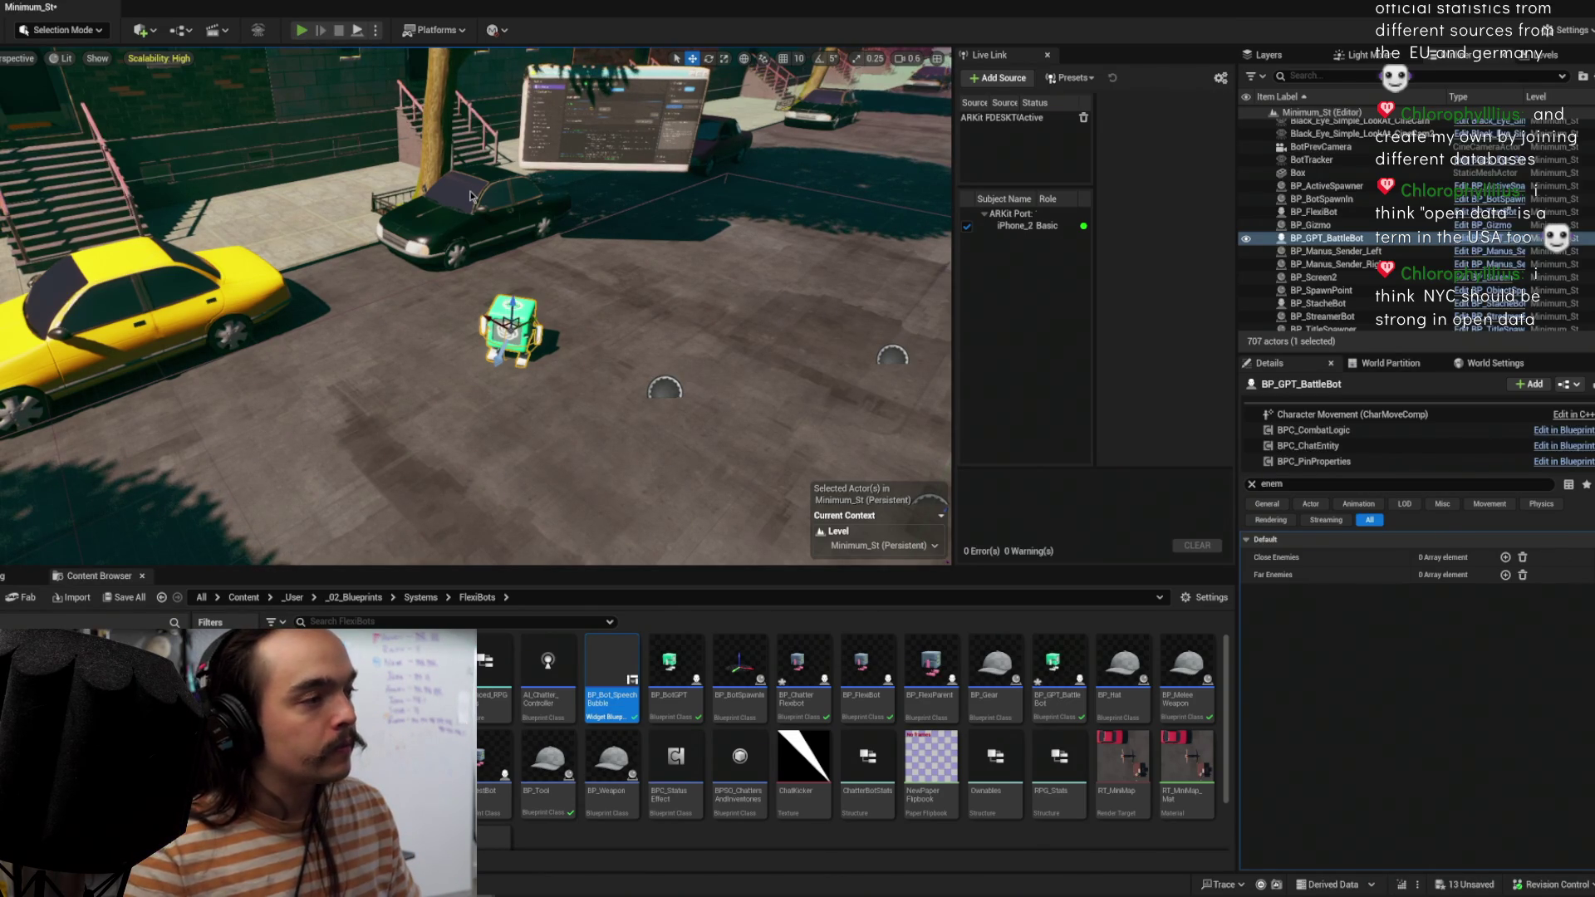
key("alt+p")
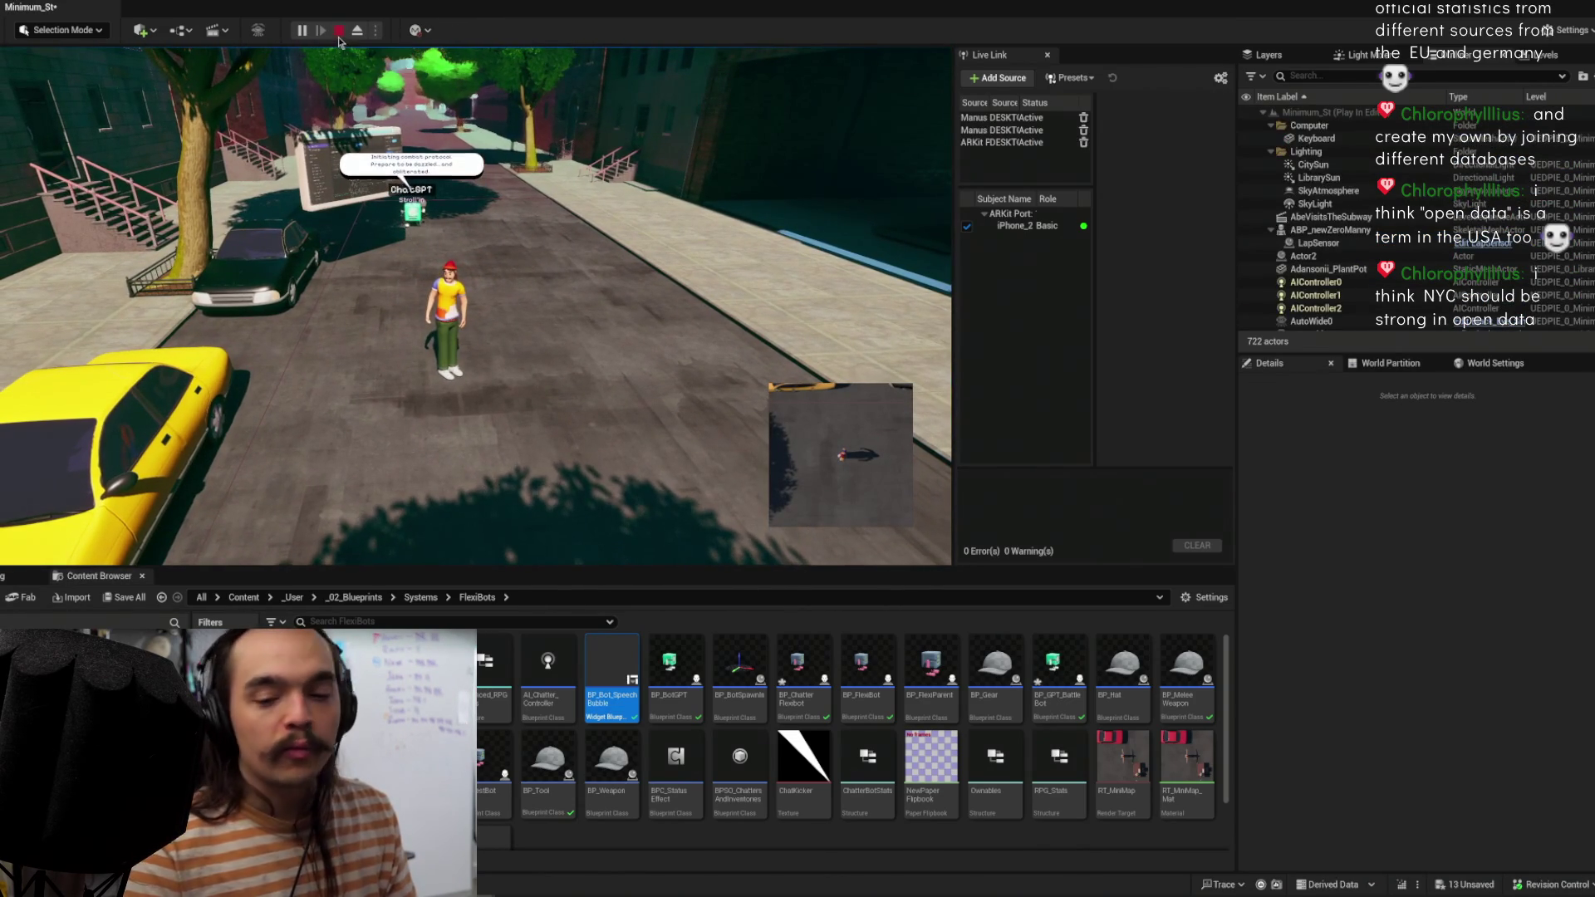
Step: Restart the play session and walk the character up the street toward the bot
key("Escape")
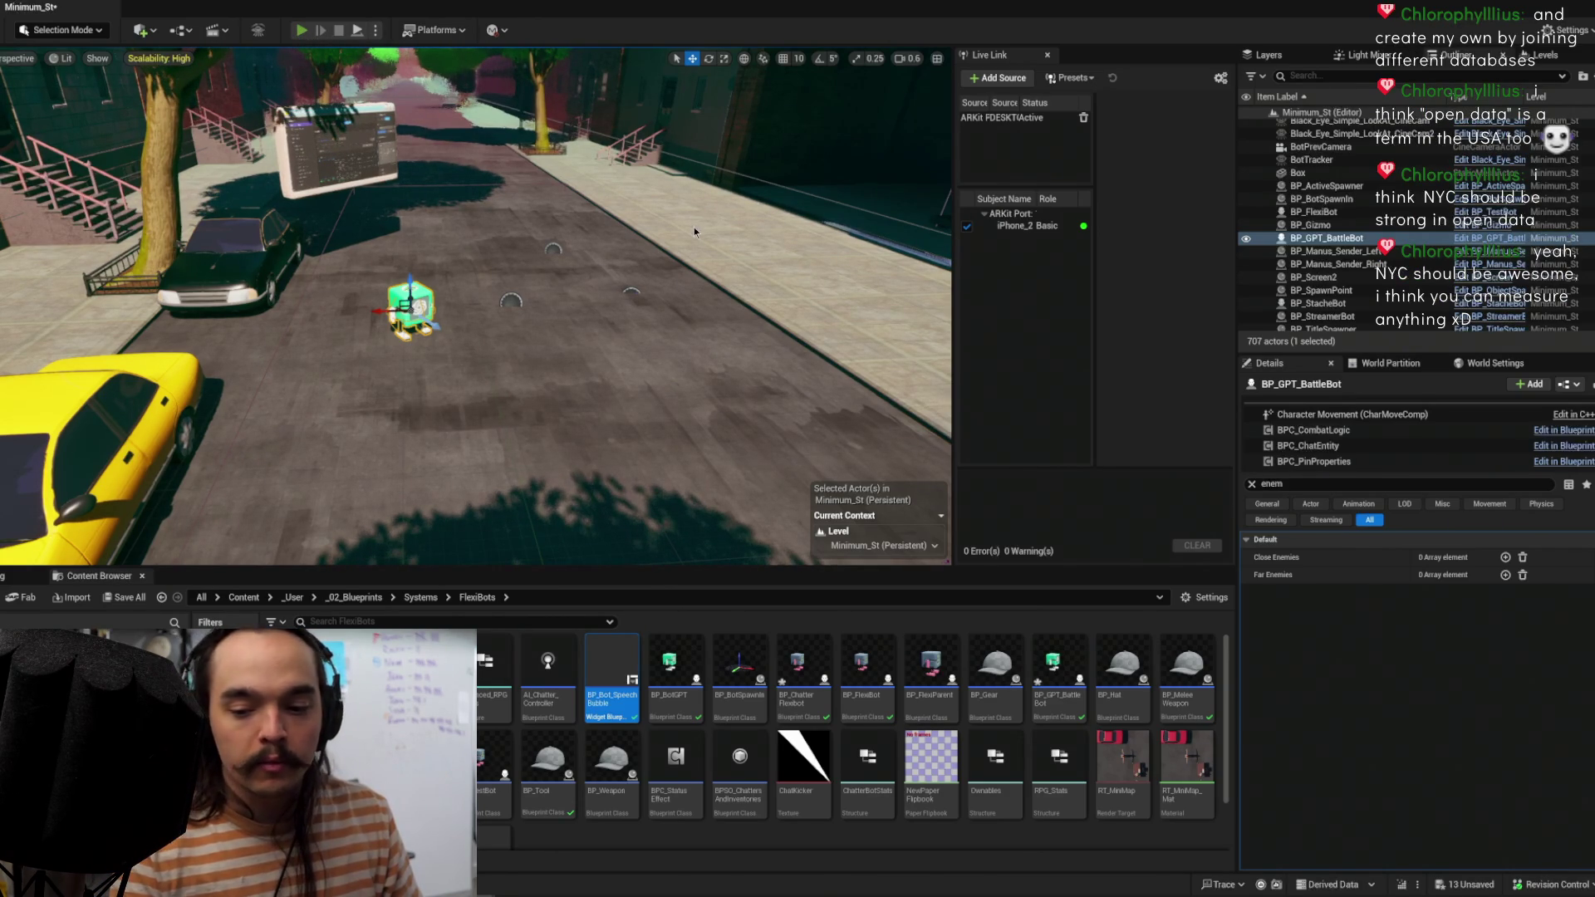
key("alt+p")
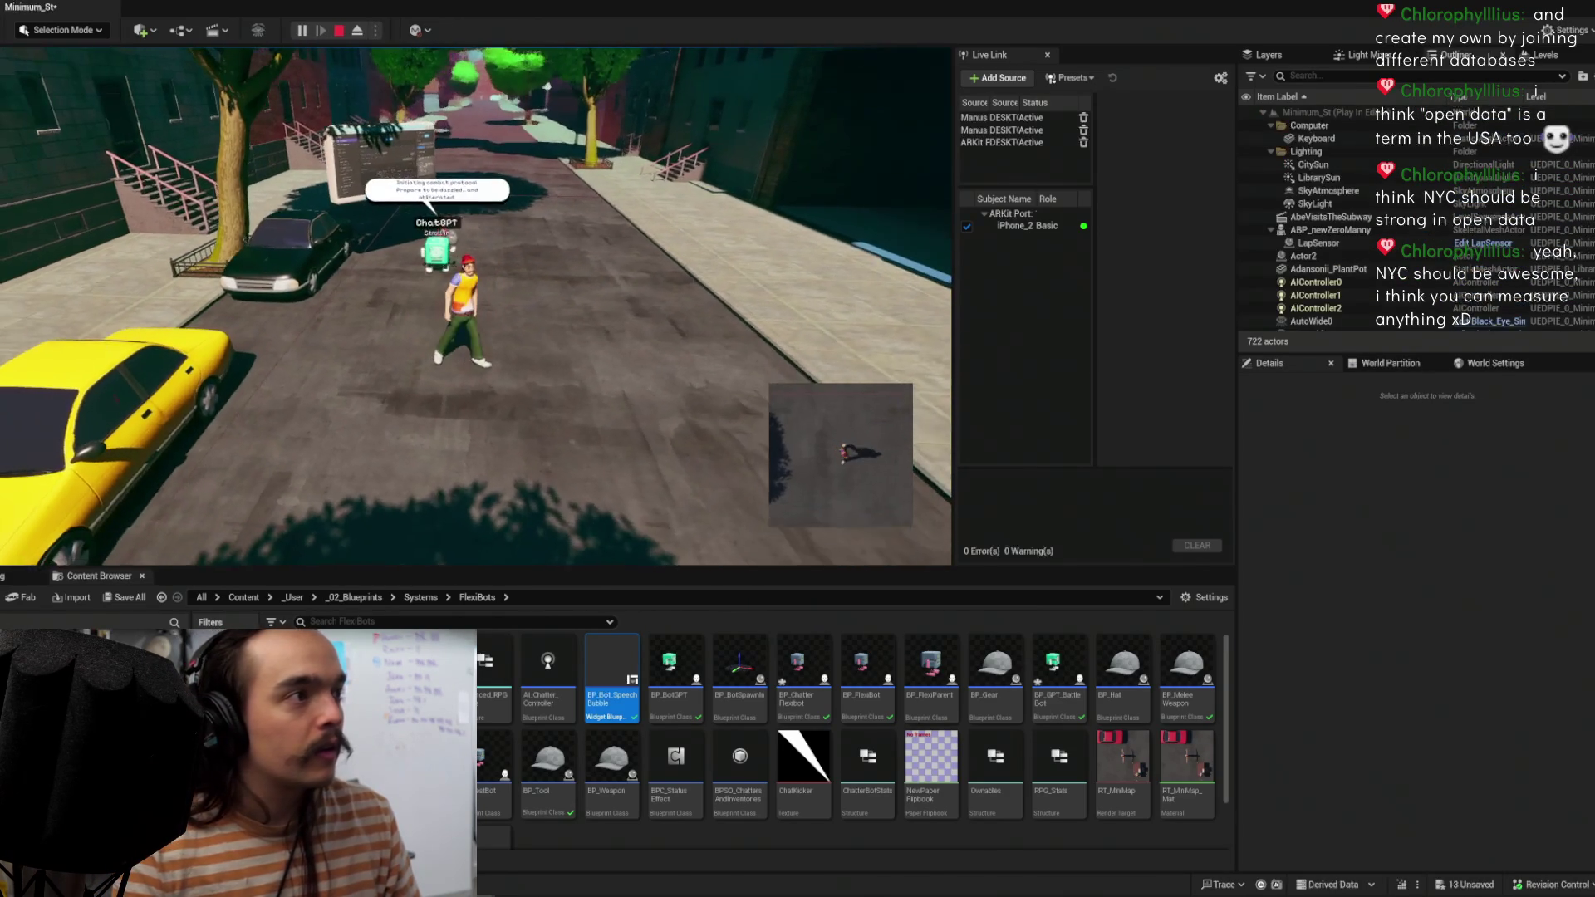
key("w")
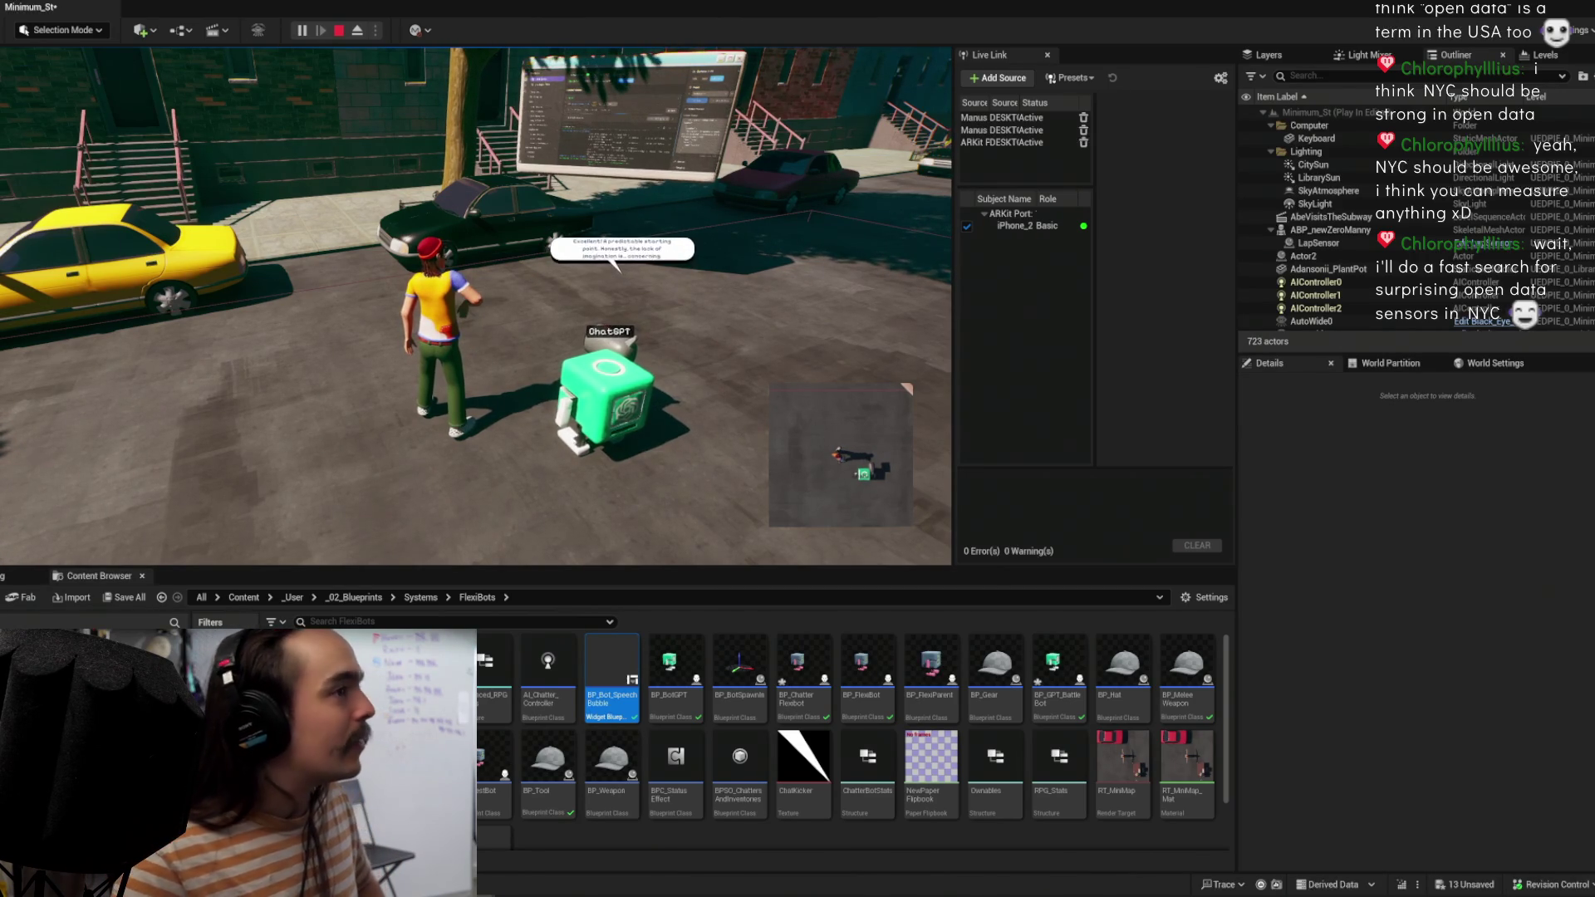
Step: Open the in-game debug settings window, shift it slightly right, then close it
key("Tab")
left_click_drag(944, 15, 971, 25)
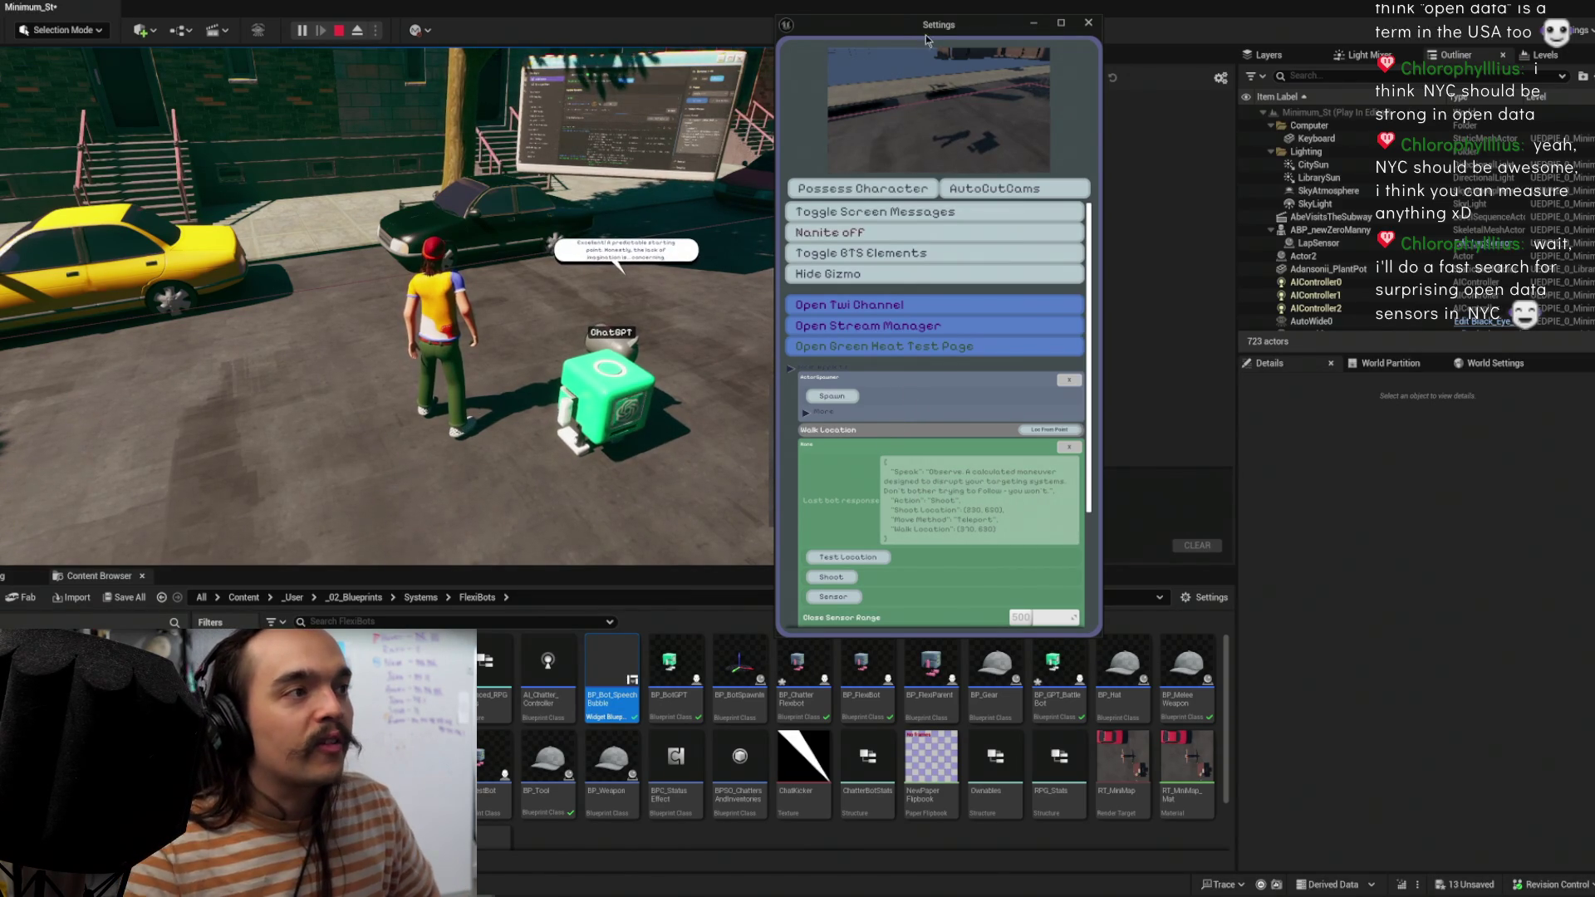
key("Tab")
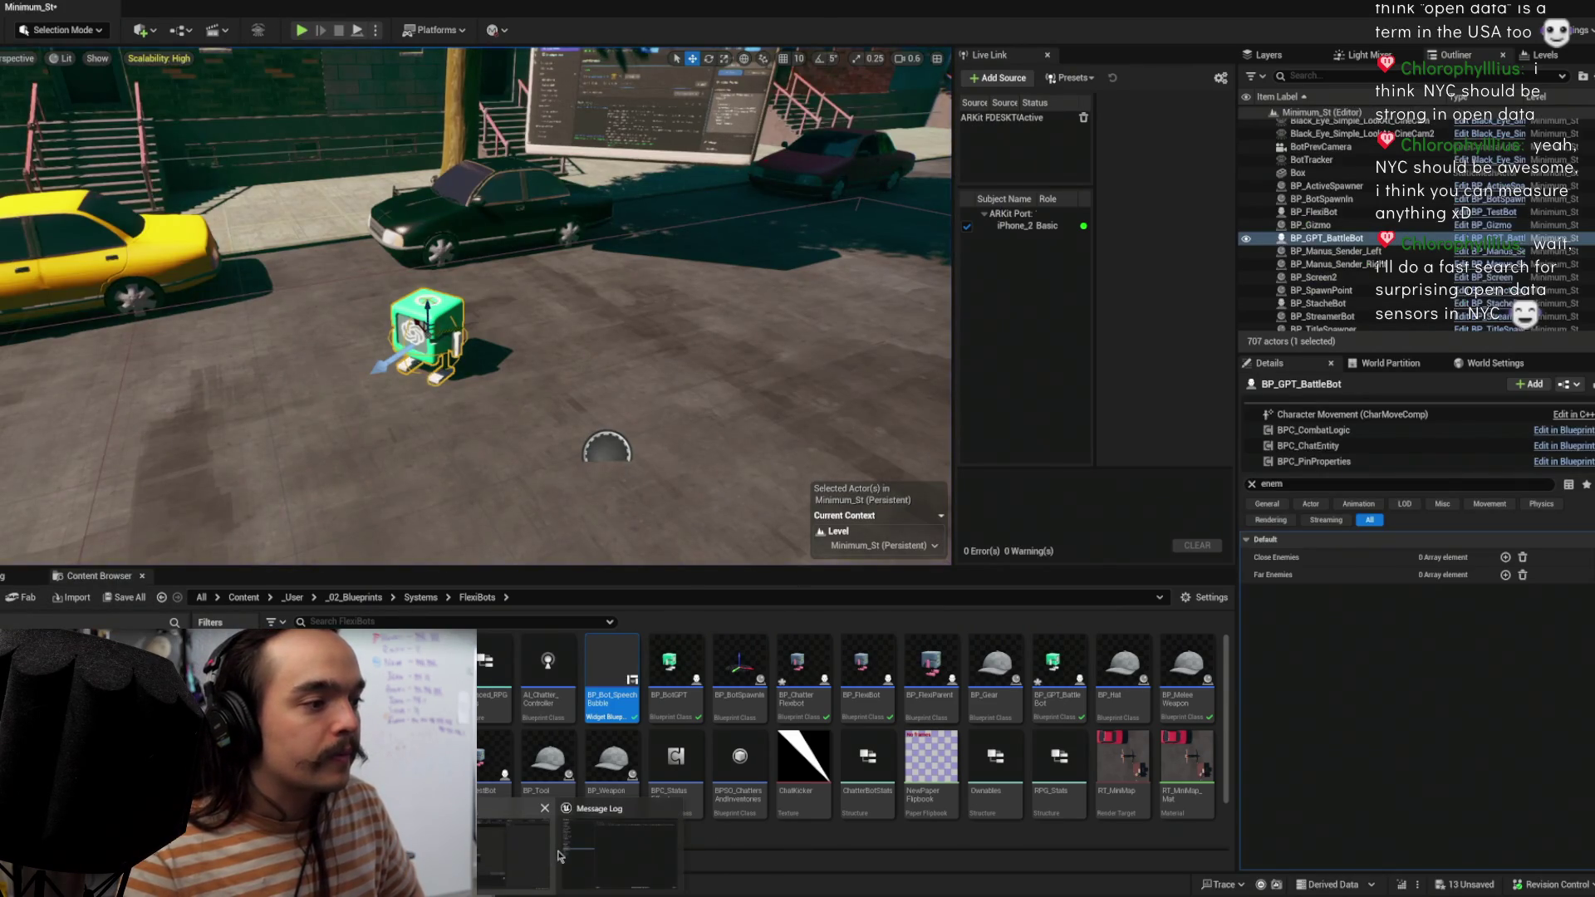
Step: Switch from BP_FlexiBot to the speech bubble widget editor's Graph view
left_click(501, 870)
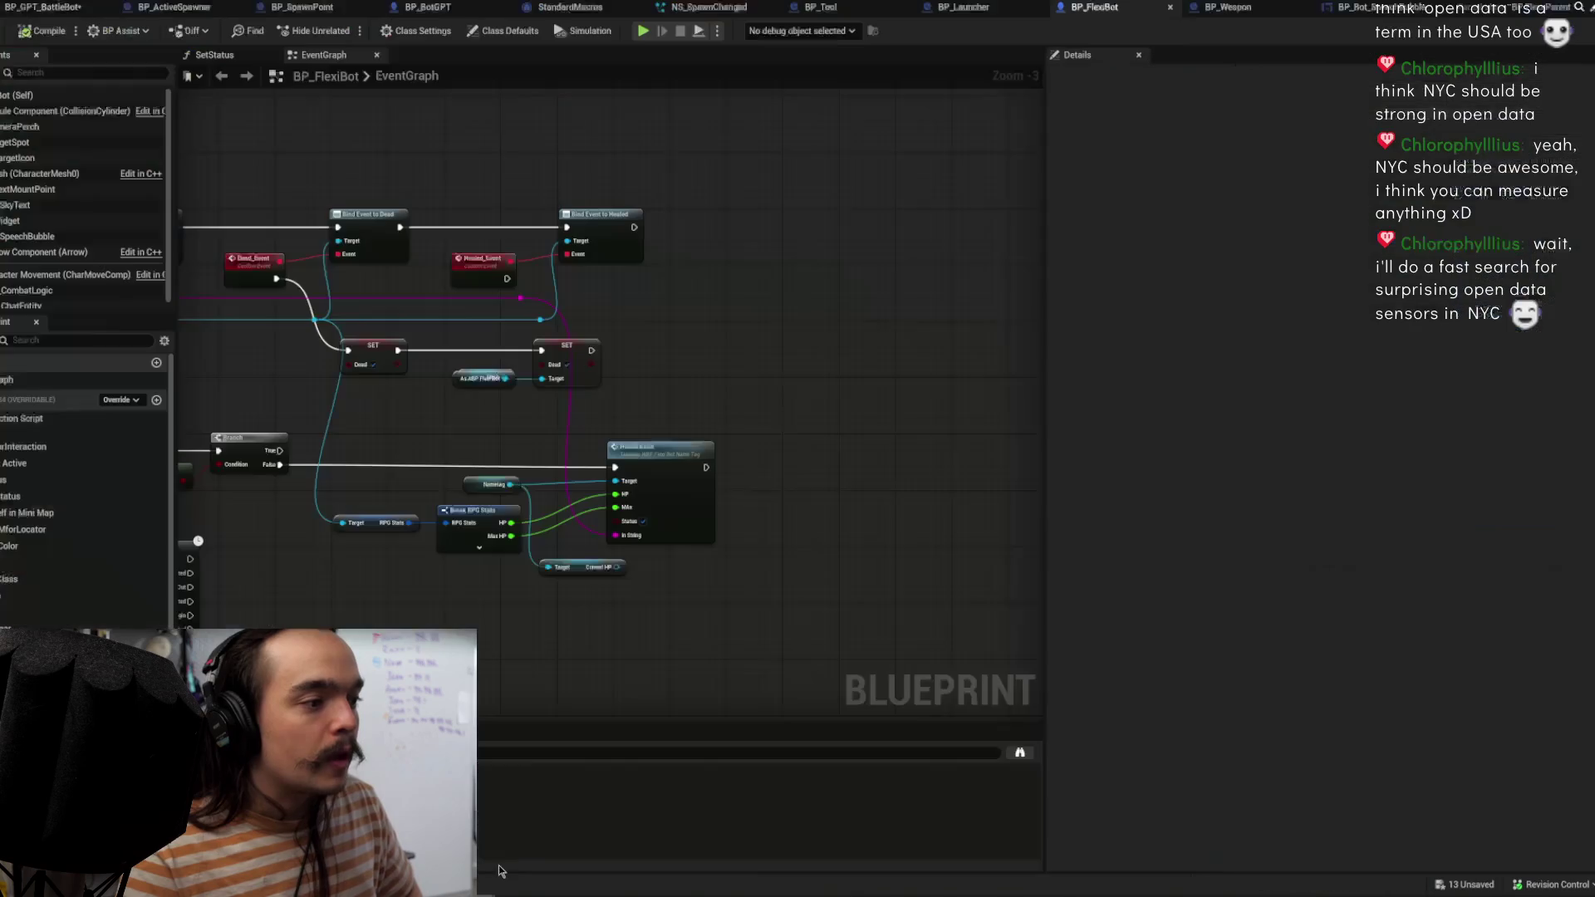
scroll(782, 361, "down", 3)
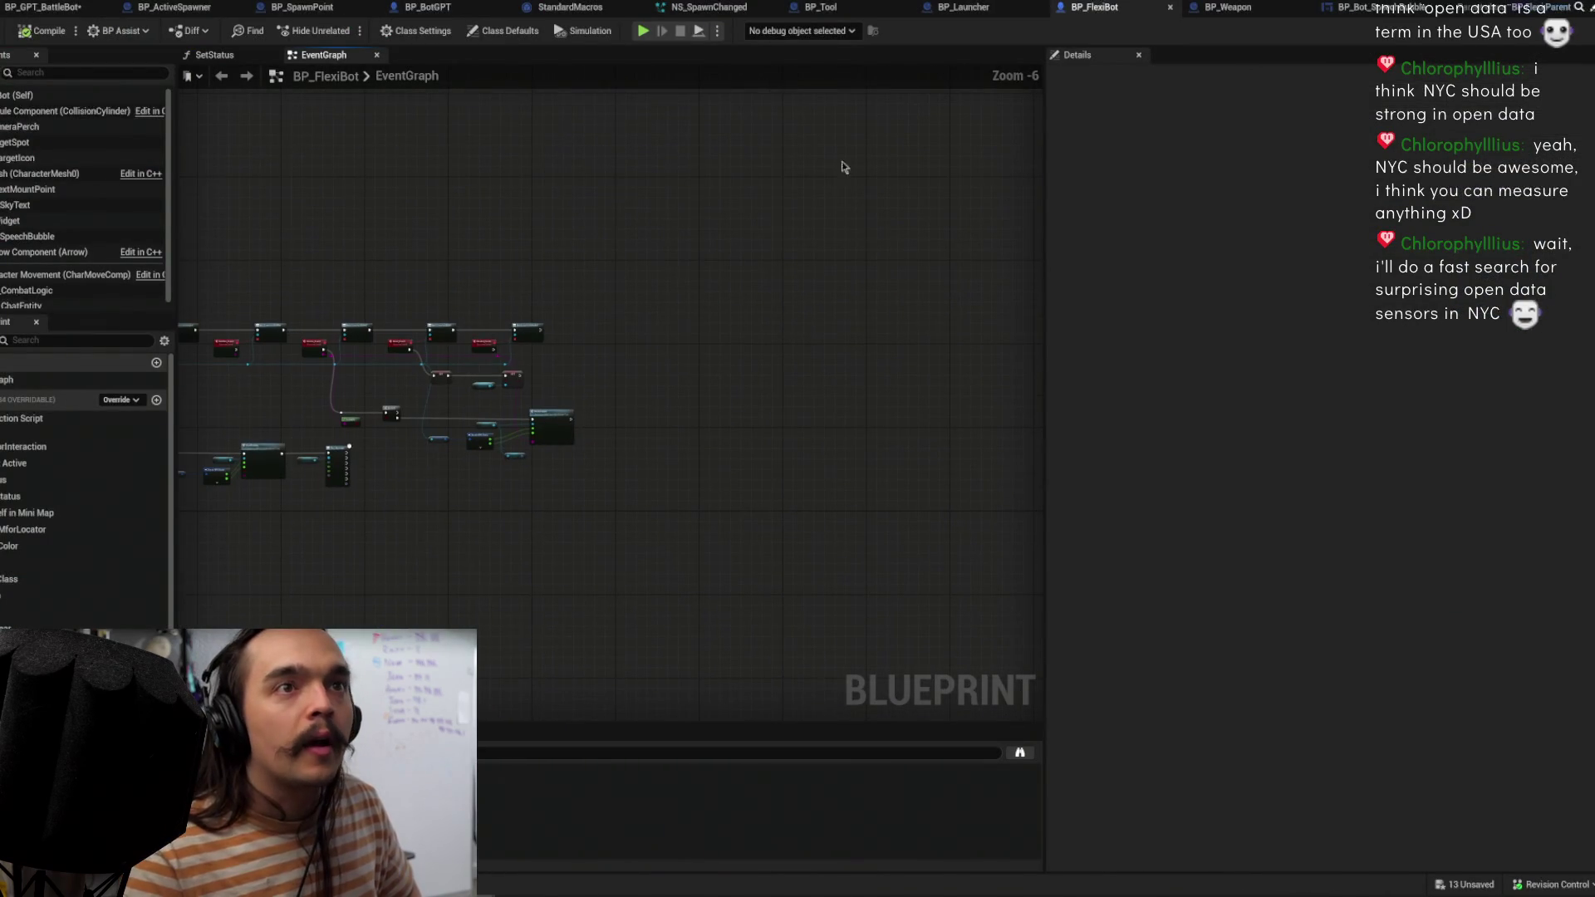
left_click(1341, 10)
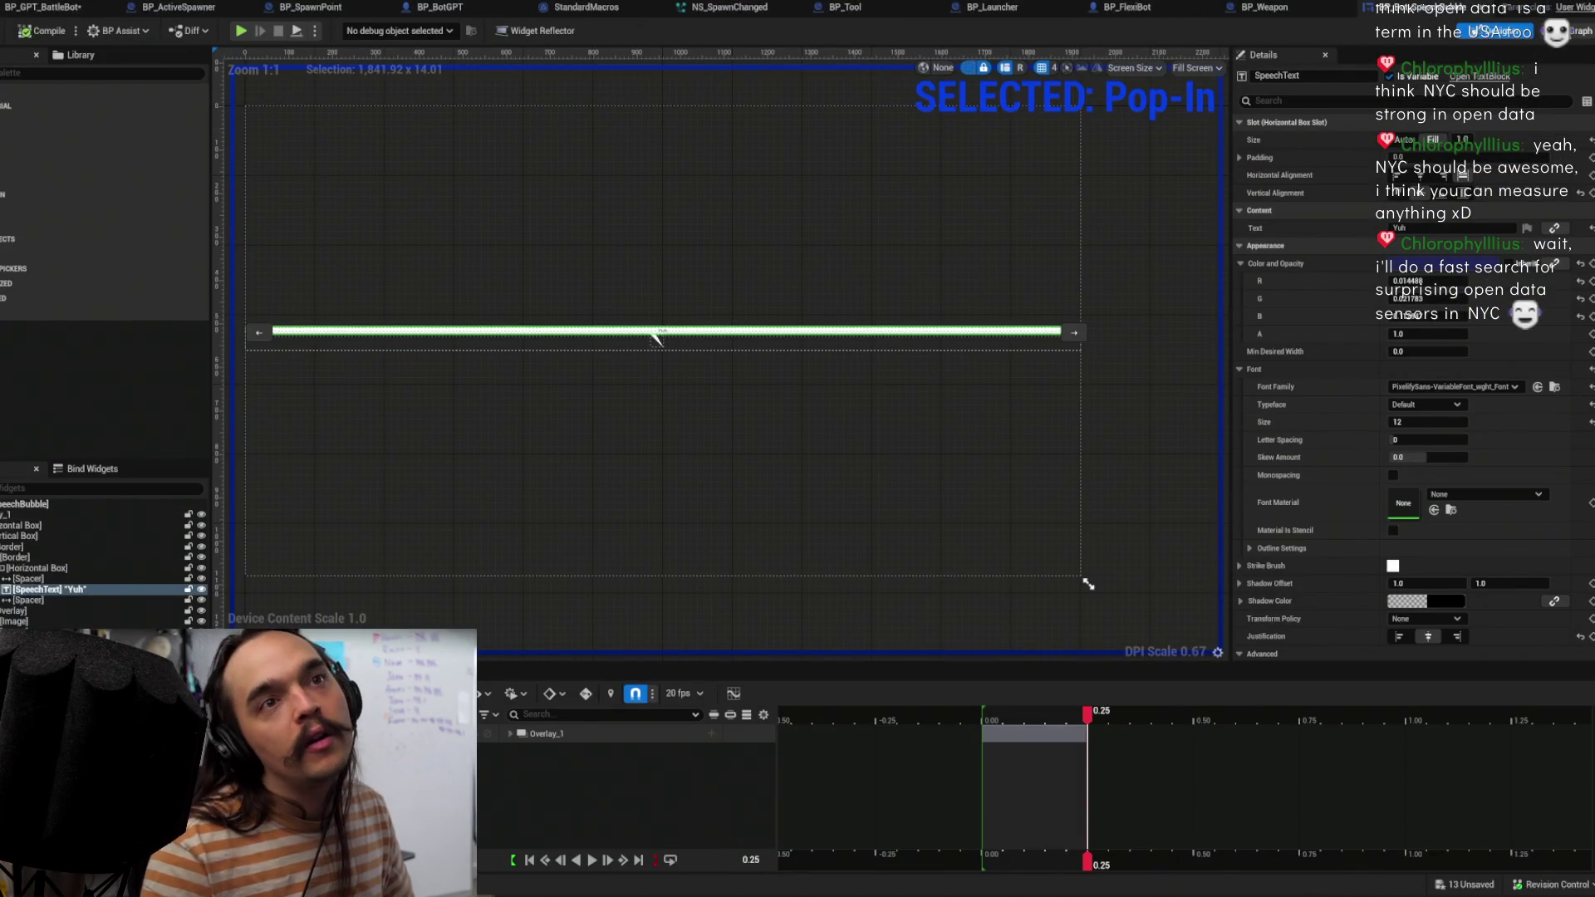
left_click(1578, 30)
Step: Pan across the Done and Speak event chains and select the Pop-In animation node
scroll(835, 342, "down", 2)
mouse_move(826, 356)
left_mouse_down()
mouse_move(474, 432)
mouse_move(438, 403)
left_mouse_up()
scroll(939, 281, "down", 2)
mouse_move(416, 291)
left_mouse_down()
mouse_move(732, 287)
mouse_move(595, 271)
mouse_move(1011, 236)
mouse_move(698, 221)
mouse_move(1368, 235)
left_mouse_up()
scroll(731, 287, "up", 3)
left_click(702, 329)
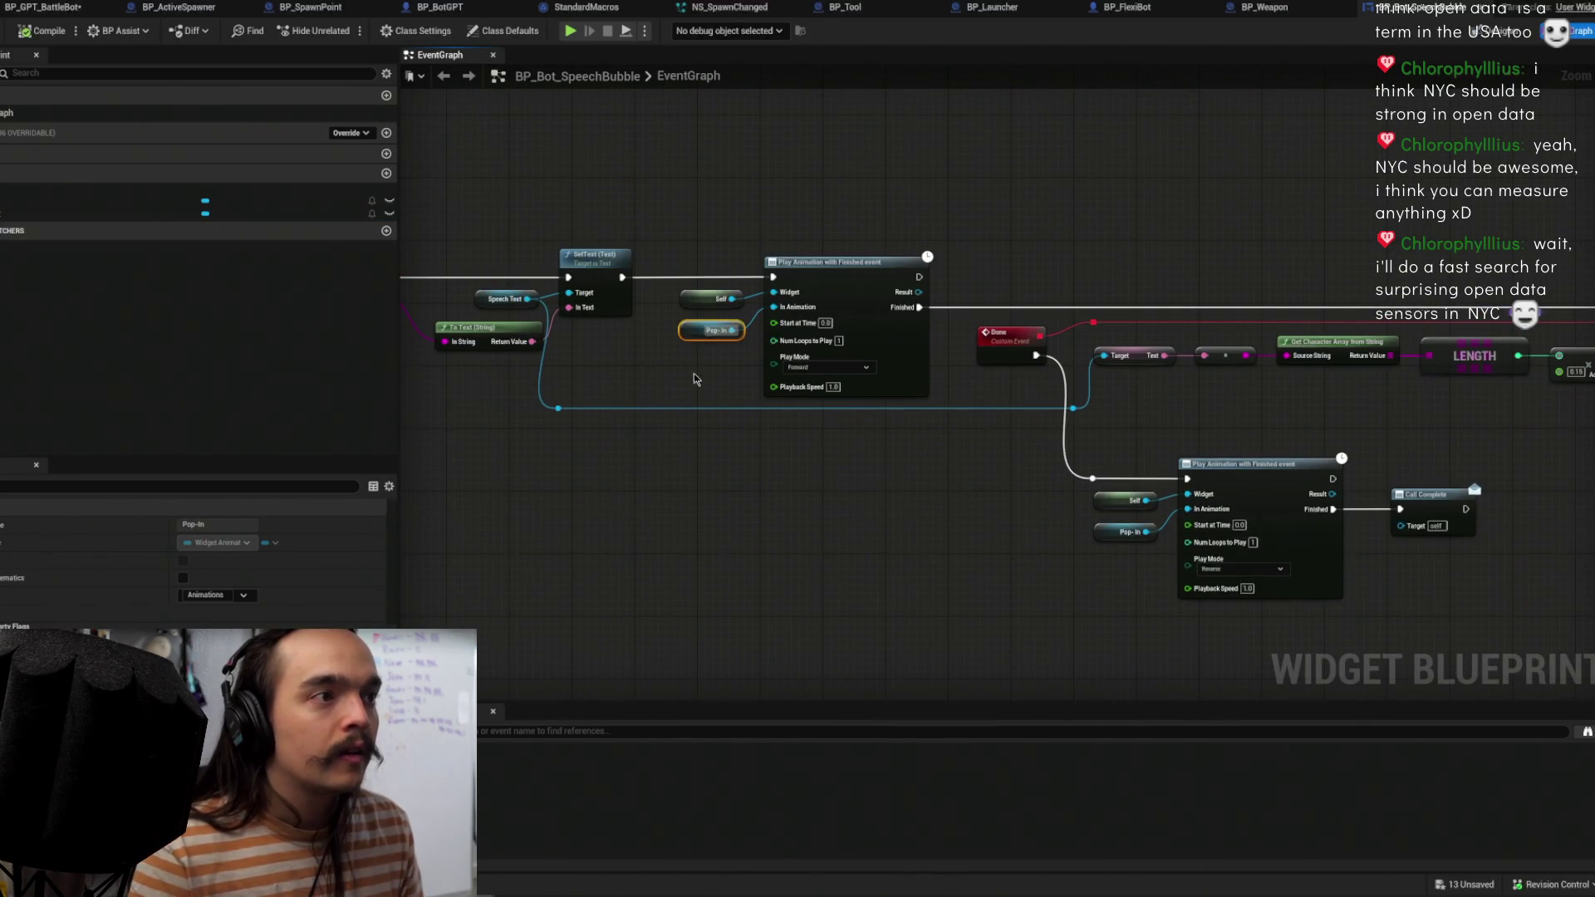
Step: Centre the Speak chain in the graph, then go back to the Minimum_St level view
left_click_drag(702, 331, 873, 353)
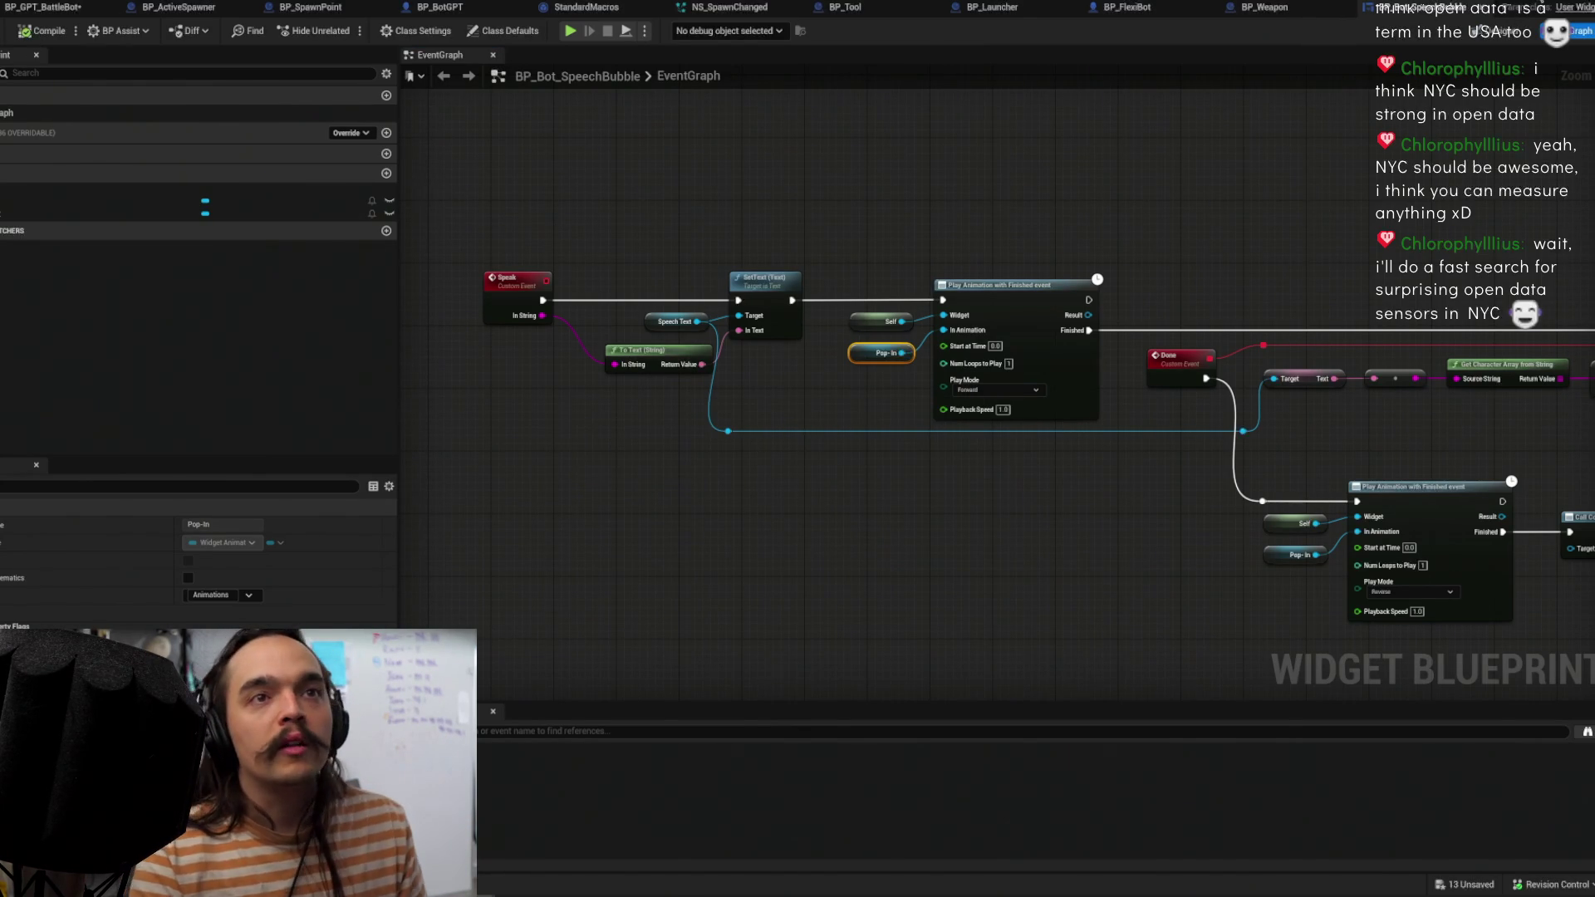
key("alt+Tab")
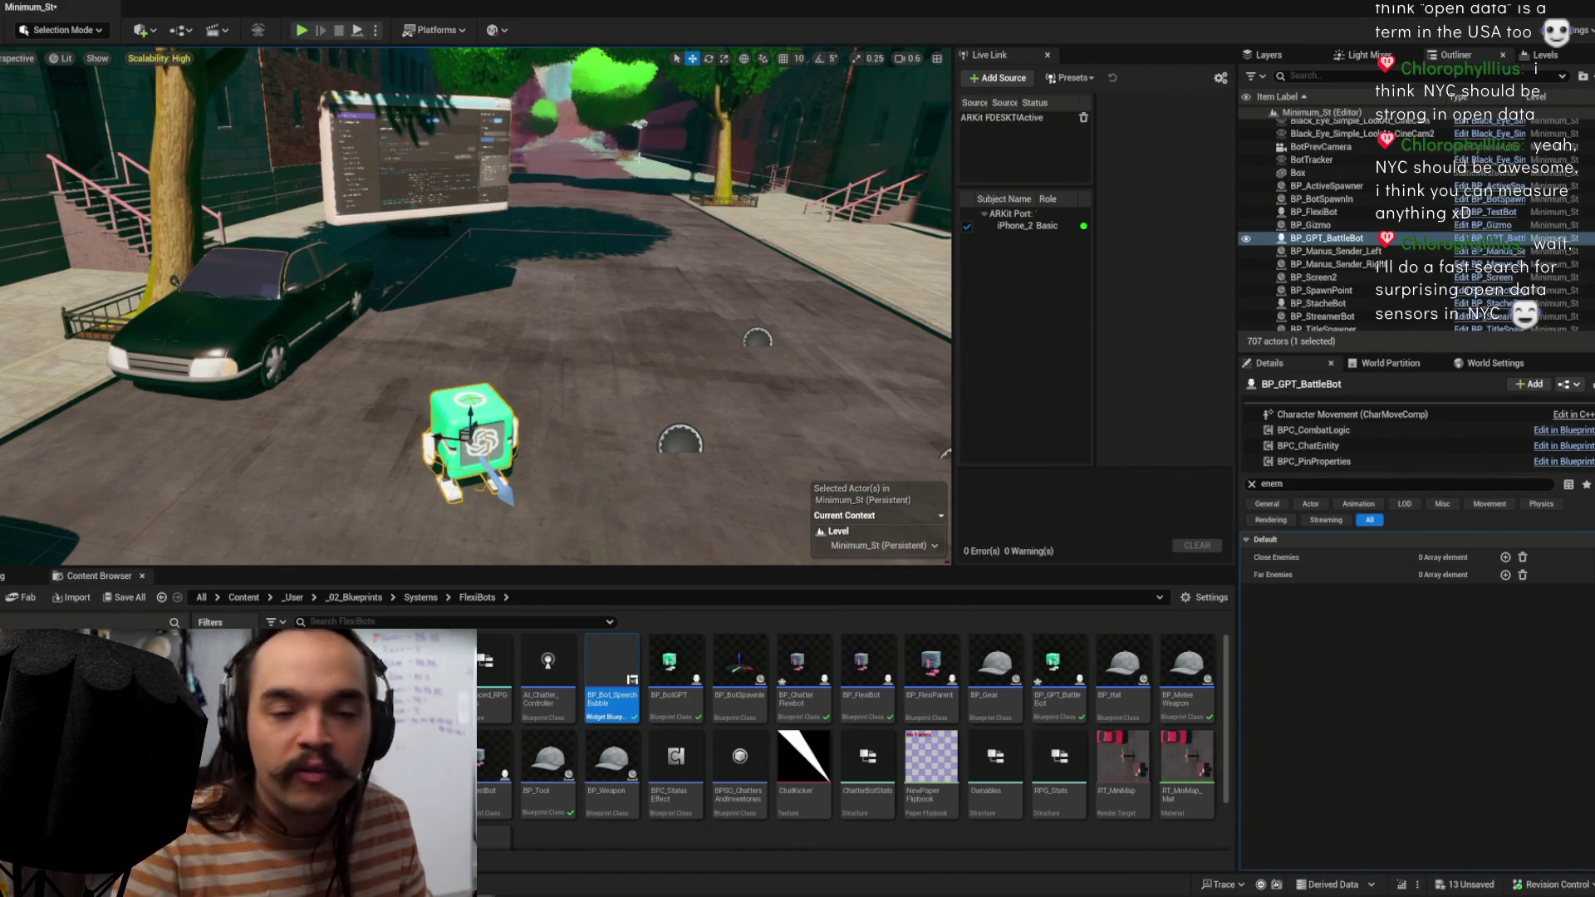
mouse_move(723, 229)
left_mouse_down()
mouse_move(690, 303)
mouse_move(661, 263)
left_mouse_up()
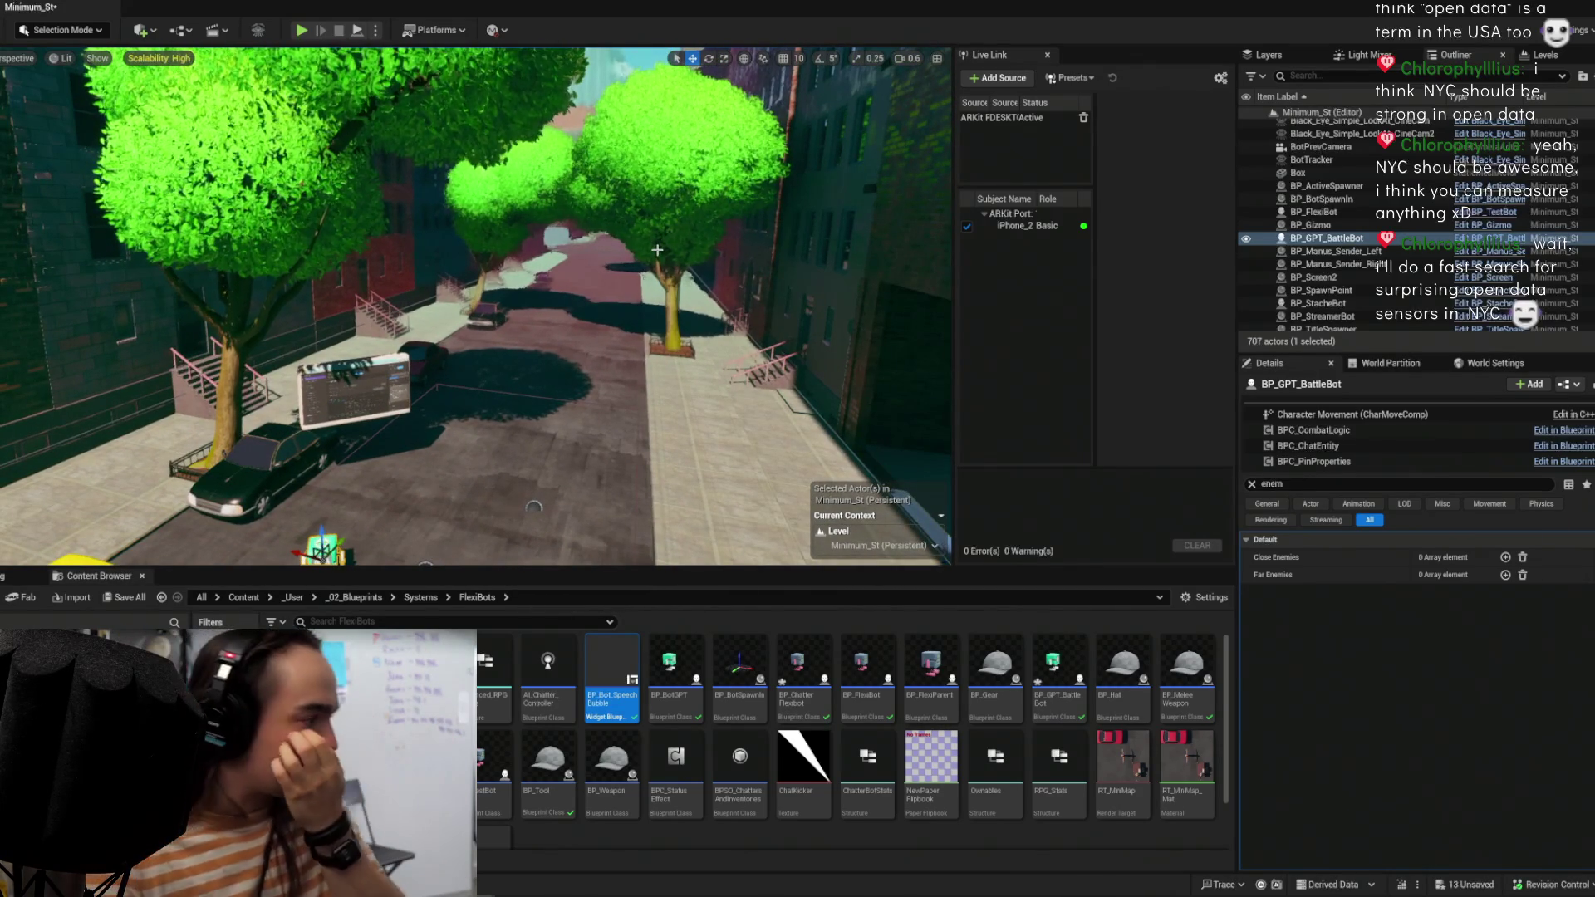
mouse_move(582, 177)
left_mouse_down()
mouse_move(582, 88)
mouse_move(632, 99)
mouse_move(675, 269)
mouse_move(656, 249)
left_mouse_up()
left_click(1330, 226)
key("f")
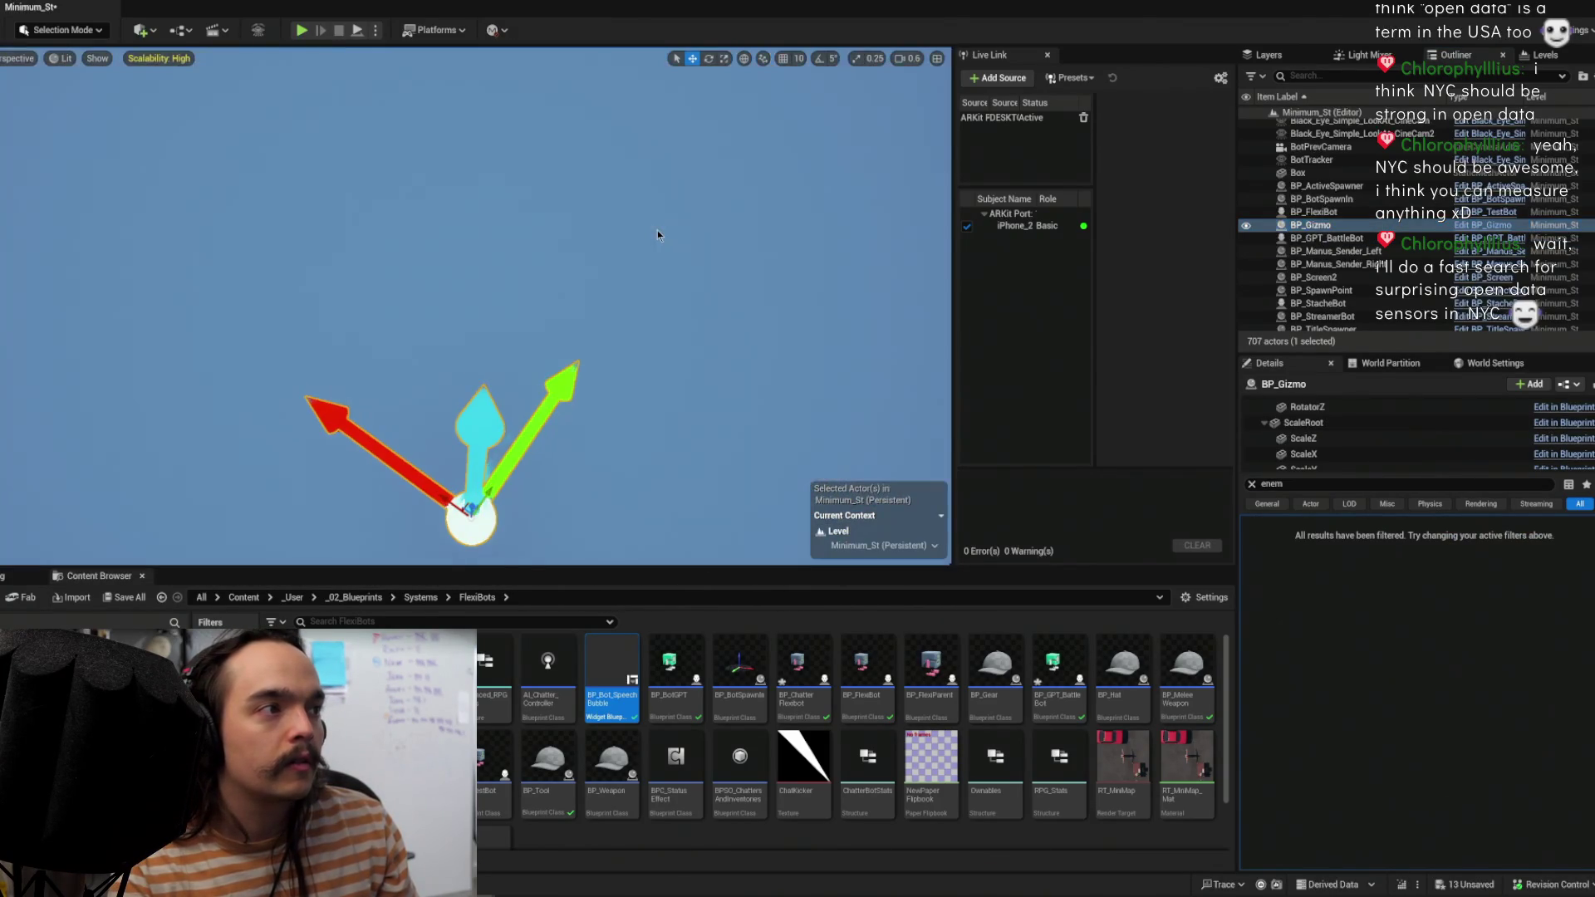
mouse_move(657, 234)
left_mouse_down()
mouse_move(648, 316)
mouse_move(586, 434)
left_mouse_up()
left_click(355, 274)
mouse_move(355, 274)
left_mouse_down()
mouse_move(571, 489)
mouse_move(514, 257)
left_mouse_up()
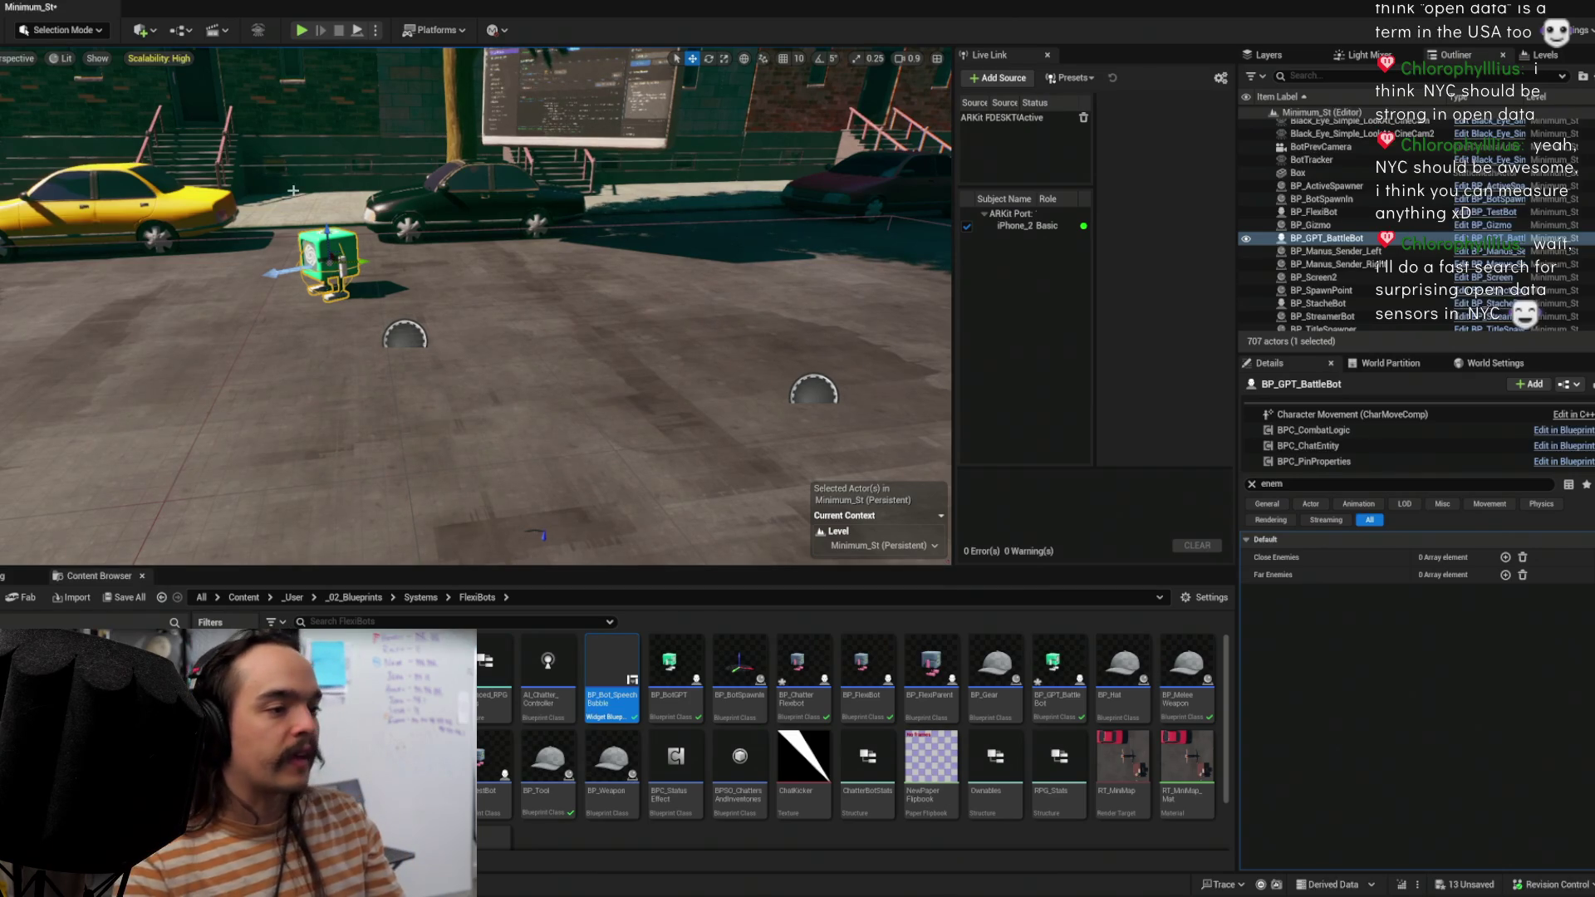
key("f")
mouse_move(499, 332)
left_mouse_down()
mouse_move(648, 274)
mouse_move(570, 190)
left_mouse_up()
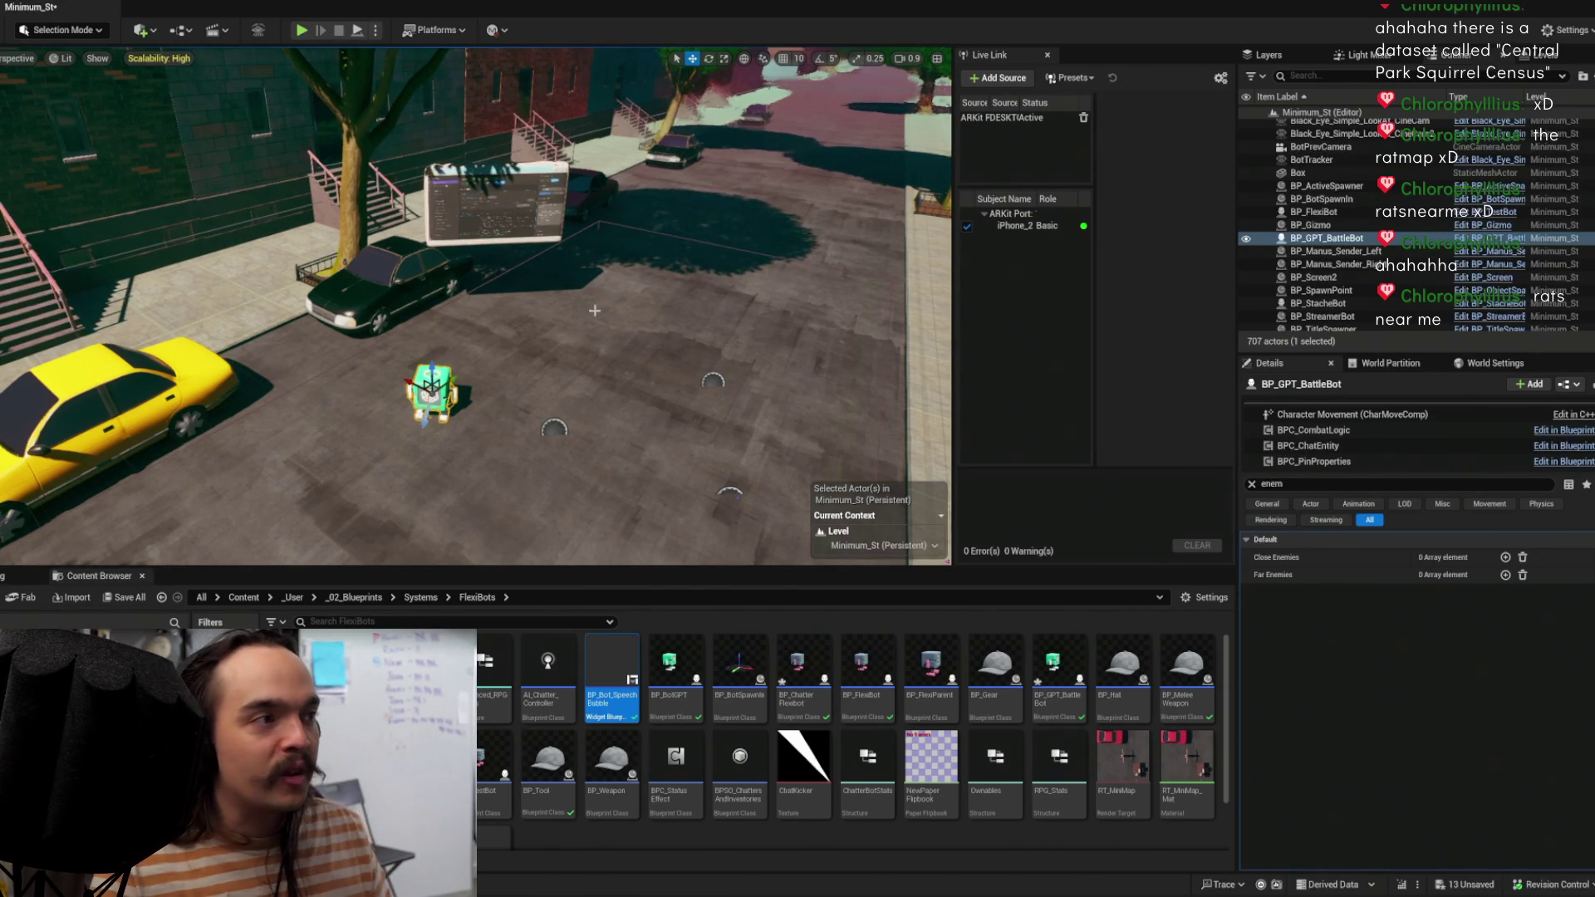
mouse_move(641, 271)
left_mouse_down()
mouse_move(656, 232)
mouse_move(711, 216)
left_mouse_up()
left_click_drag(573, 298, 573, 298)
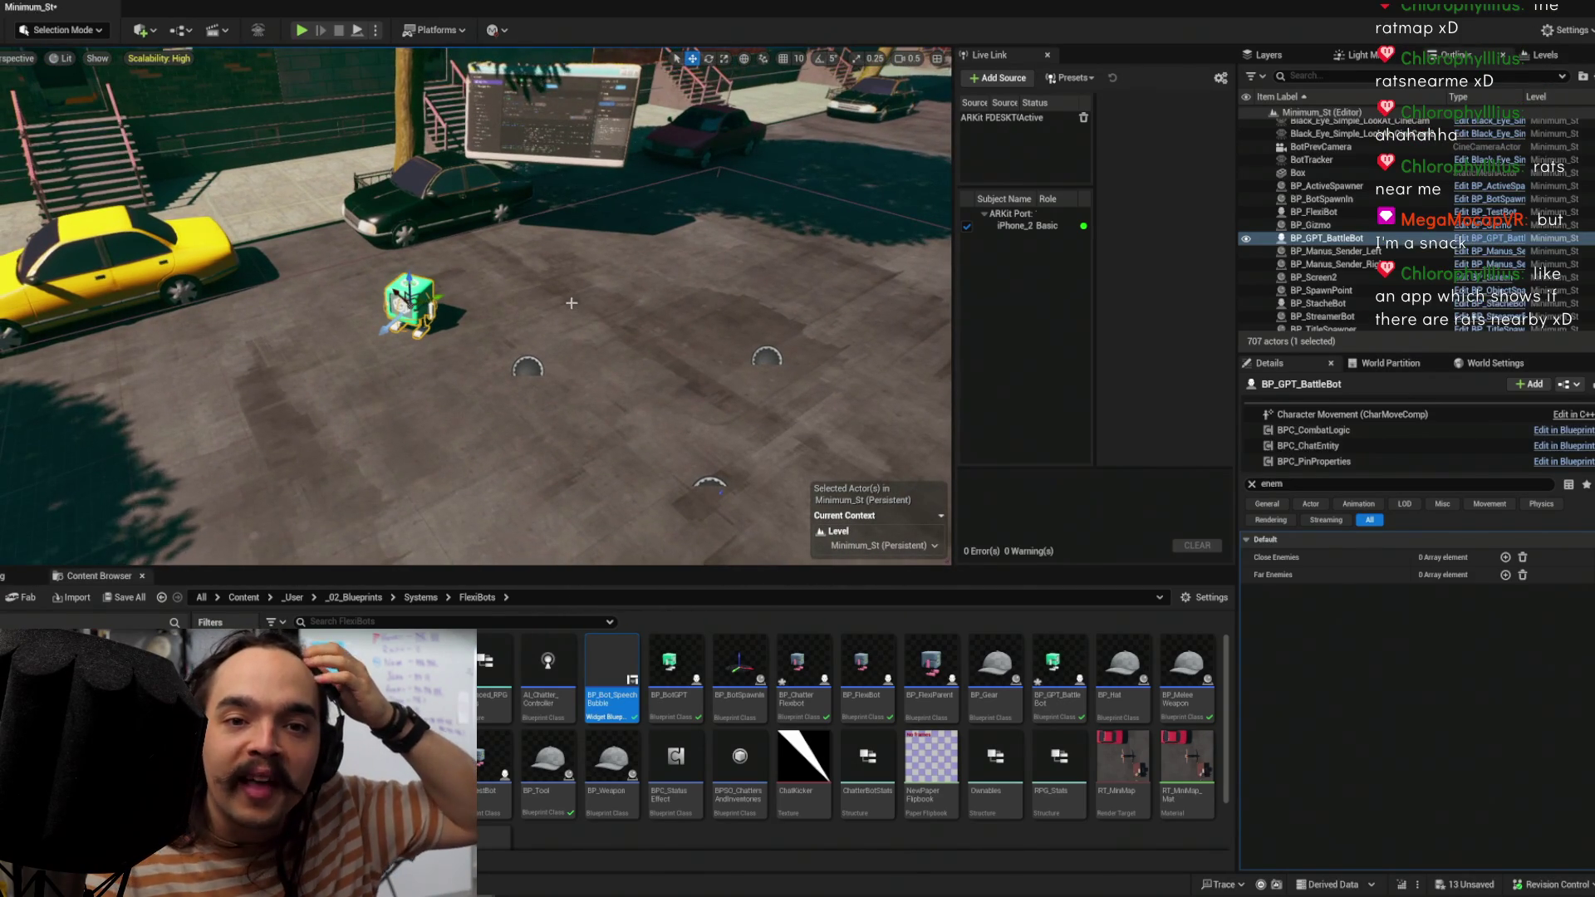
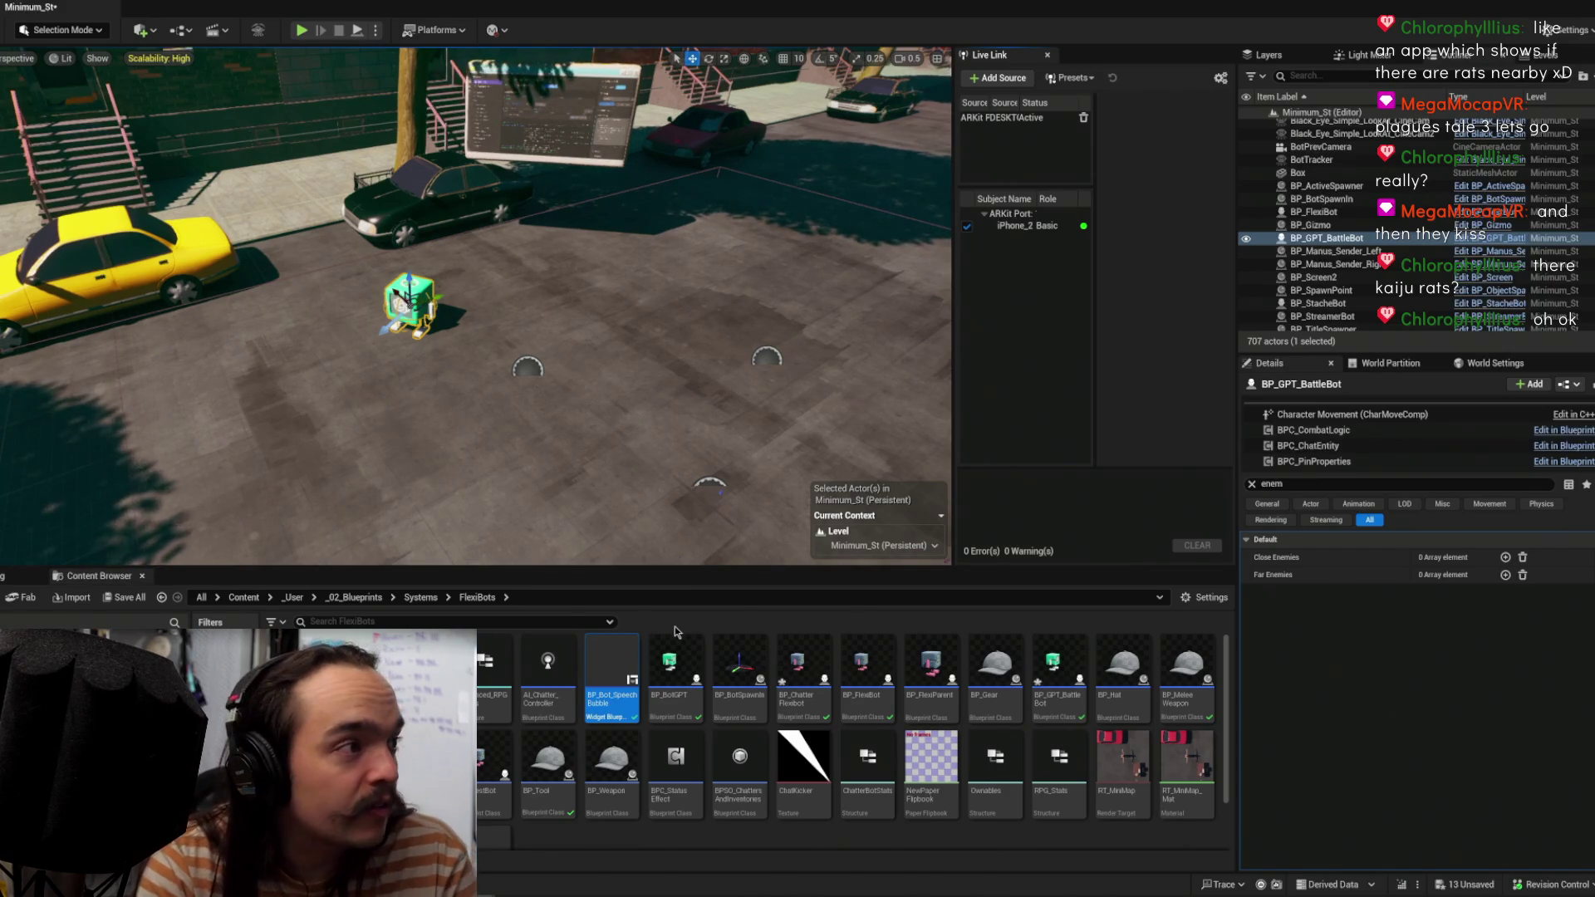
Step: Fly the viewport camera along the street and zoom in on the green BP_GPT_BattleBot
mouse_move(498, 374)
left_mouse_down()
mouse_move(519, 295)
mouse_move(461, 295)
mouse_move(503, 295)
mouse_move(473, 319)
mouse_move(575, 286)
left_mouse_up()
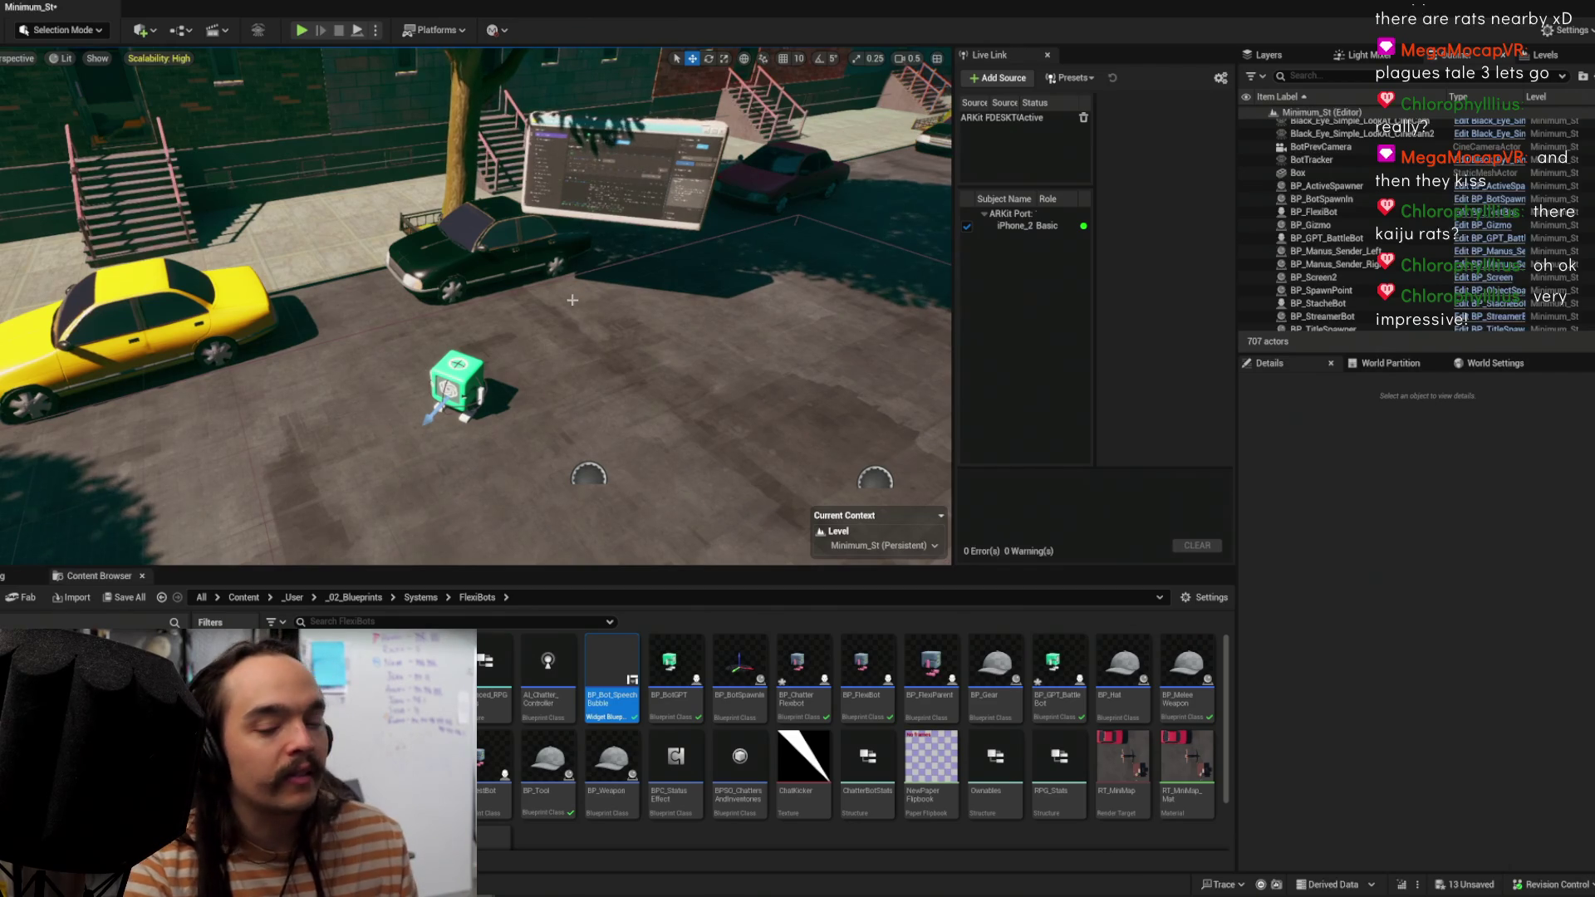
scroll(572, 300, "up", 10)
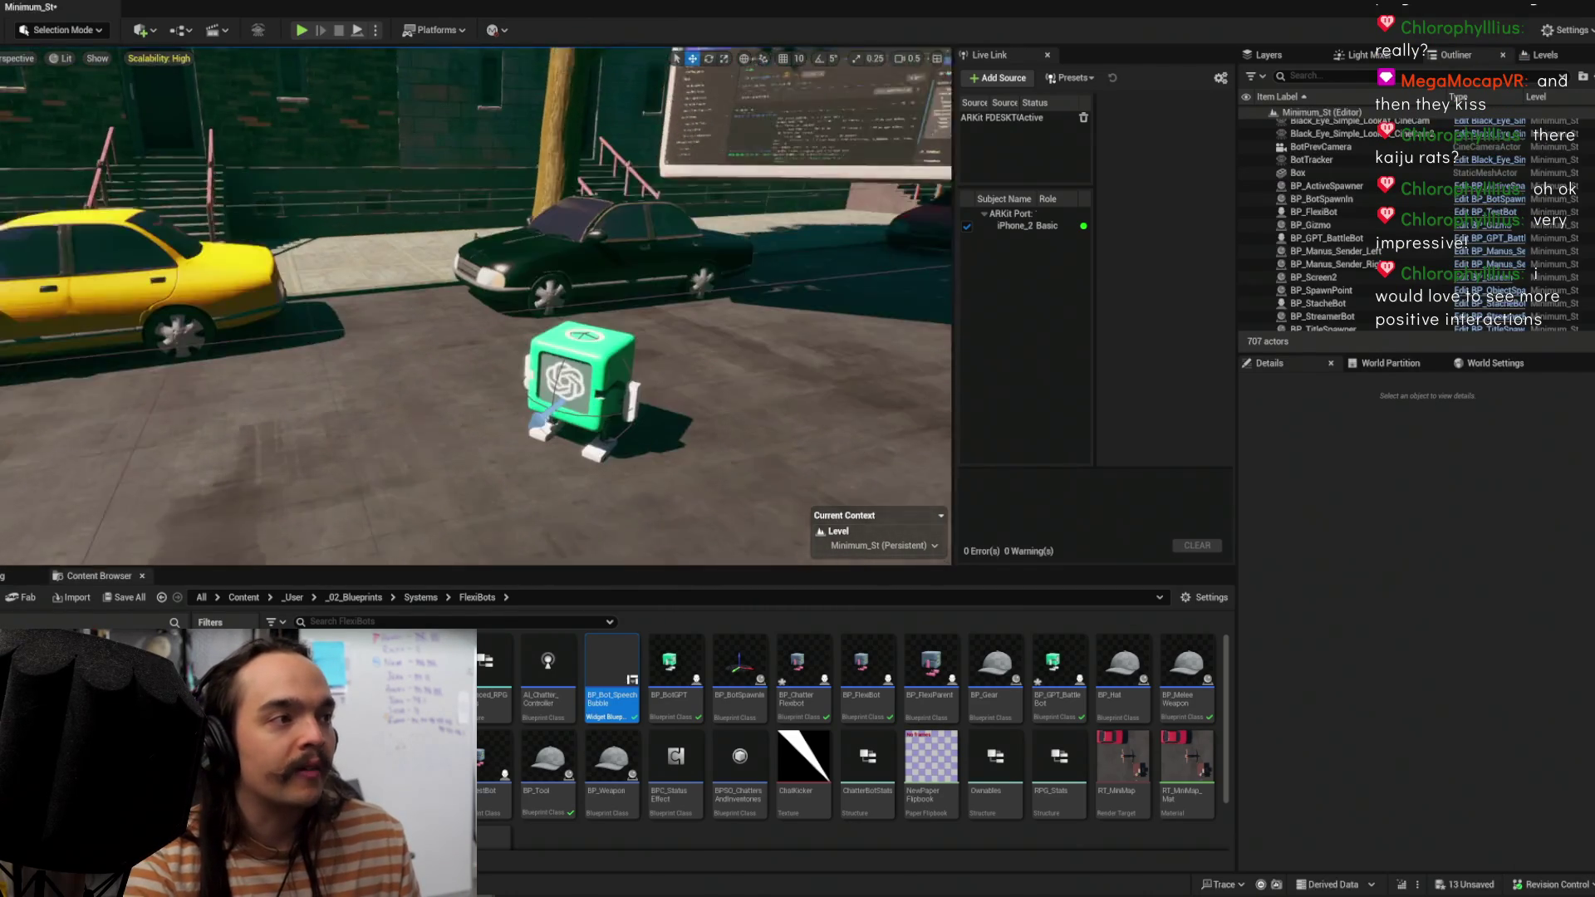
scroll(584, 314, "up", 5)
scroll(584, 314, "down", 5)
left_click_drag(584, 349, 584, 314)
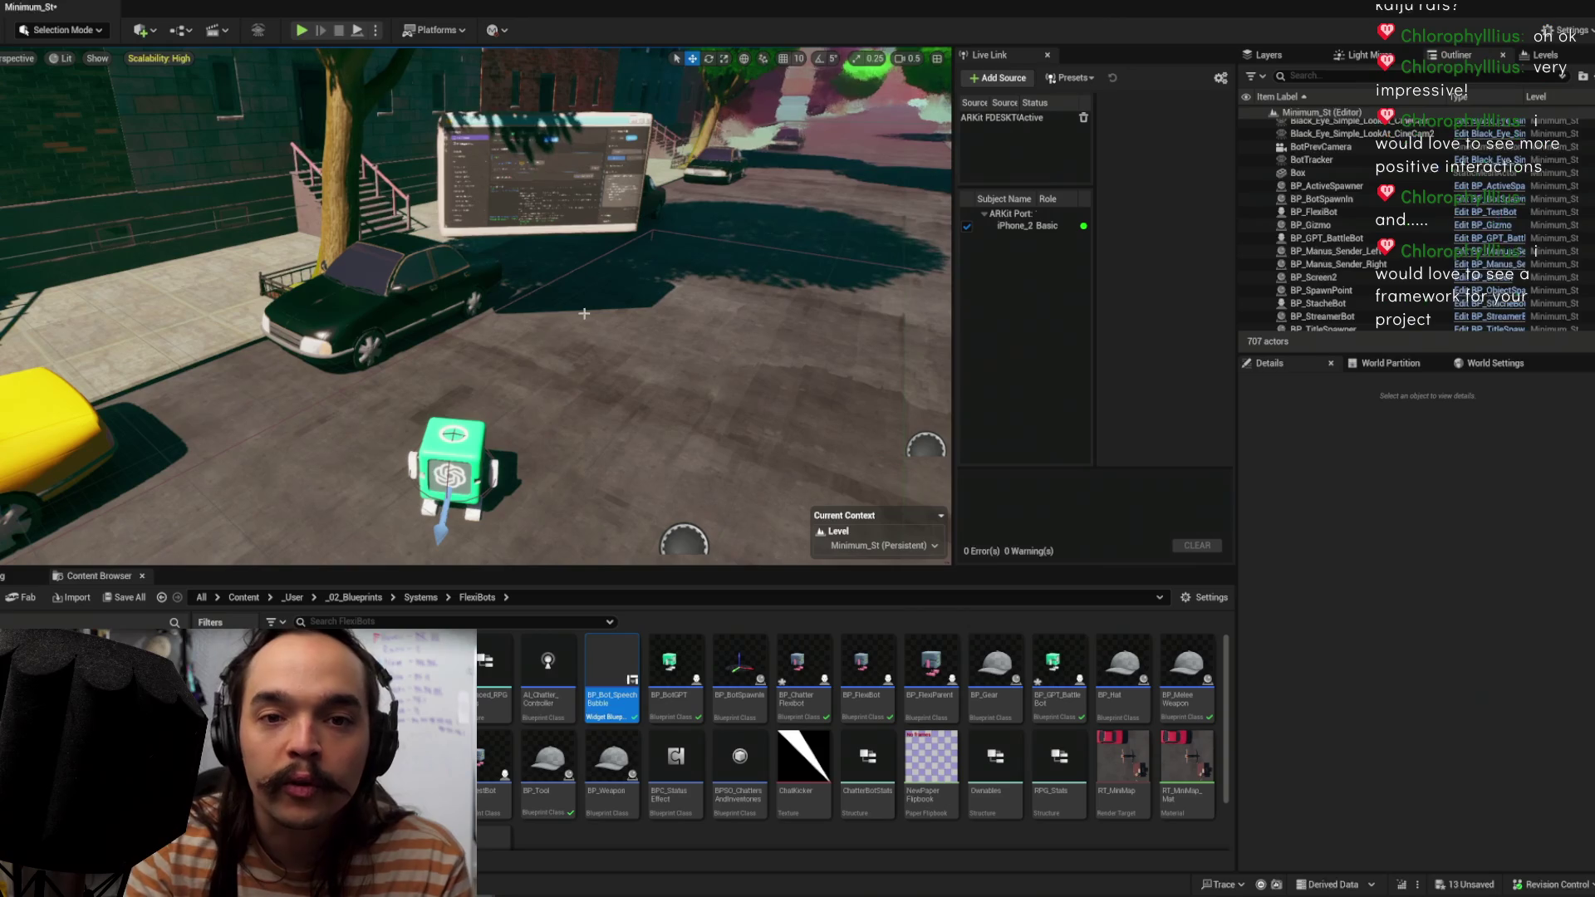
Step: Pull the camera back and turn it slightly right to show the bot among the parked cars
scroll(476, 305, "down", 5)
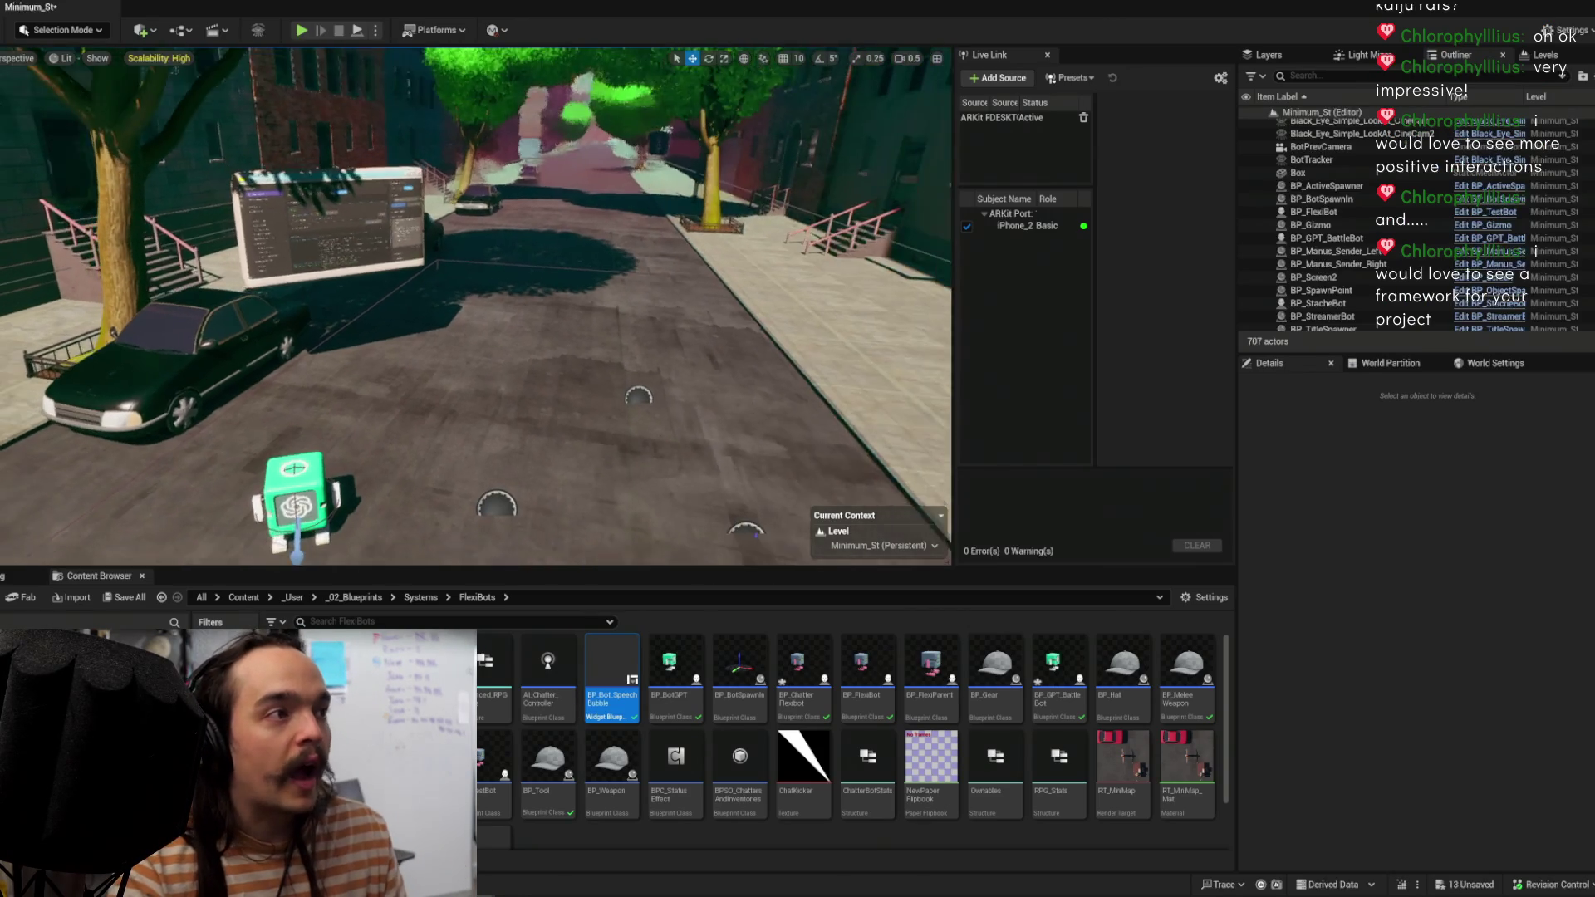
mouse_move(607, 316)
left_mouse_down()
mouse_move(623, 316)
mouse_move(581, 175)
mouse_move(582, 237)
left_mouse_up()
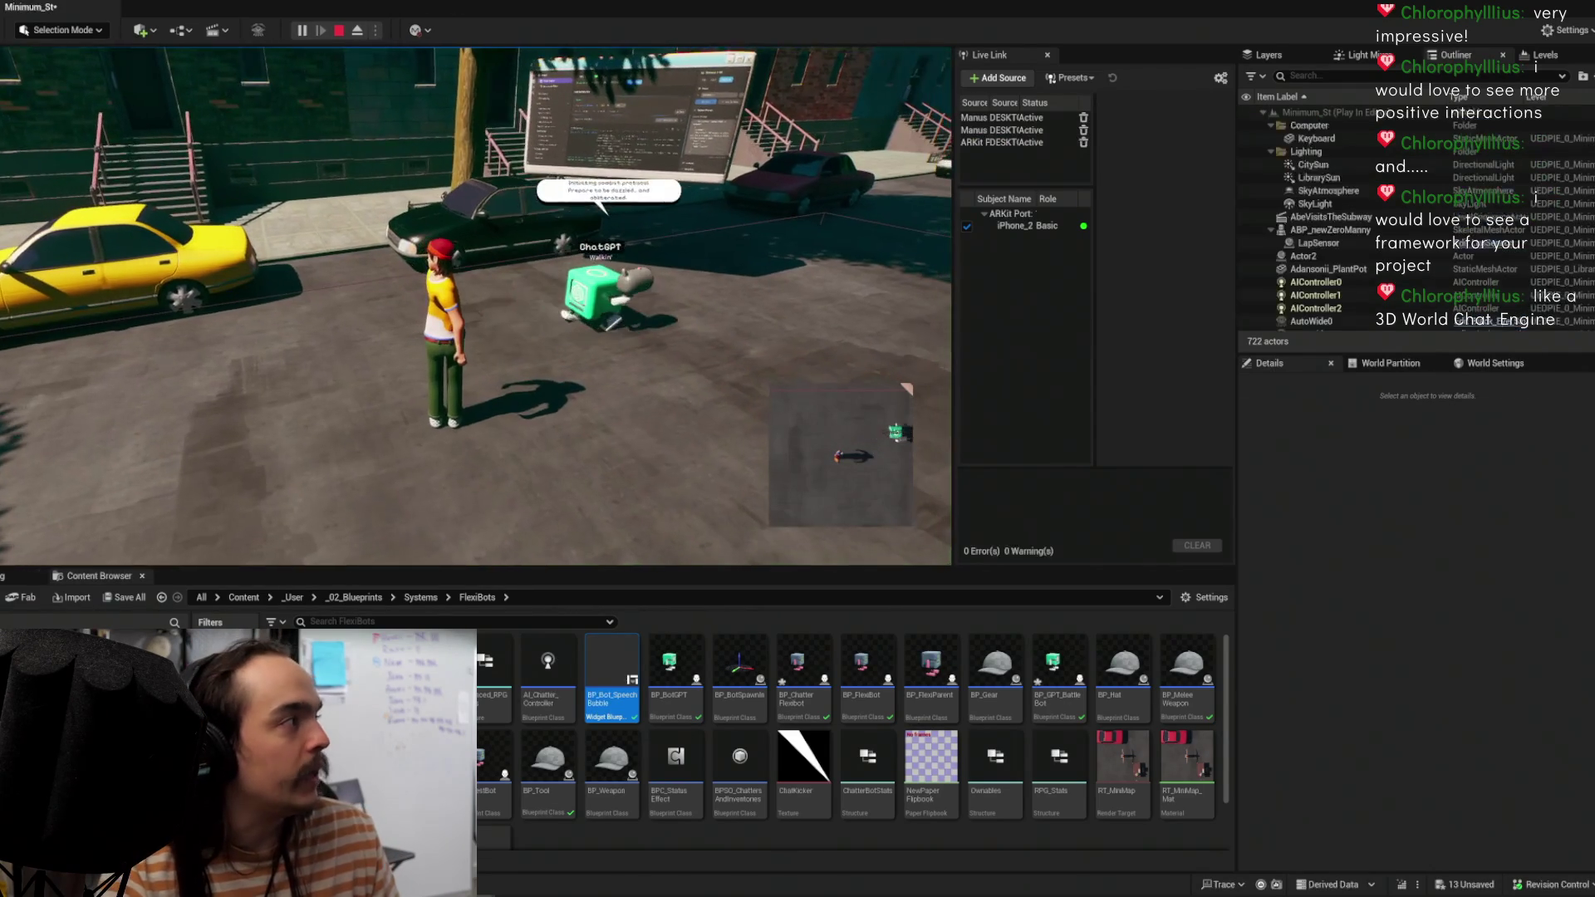
Step: Move the game's Settings window to the left over the viewport
mouse_move(485, 149)
left_mouse_down()
mouse_move(241, 148)
mouse_move(275, 167)
mouse_move(731, 128)
left_mouse_up()
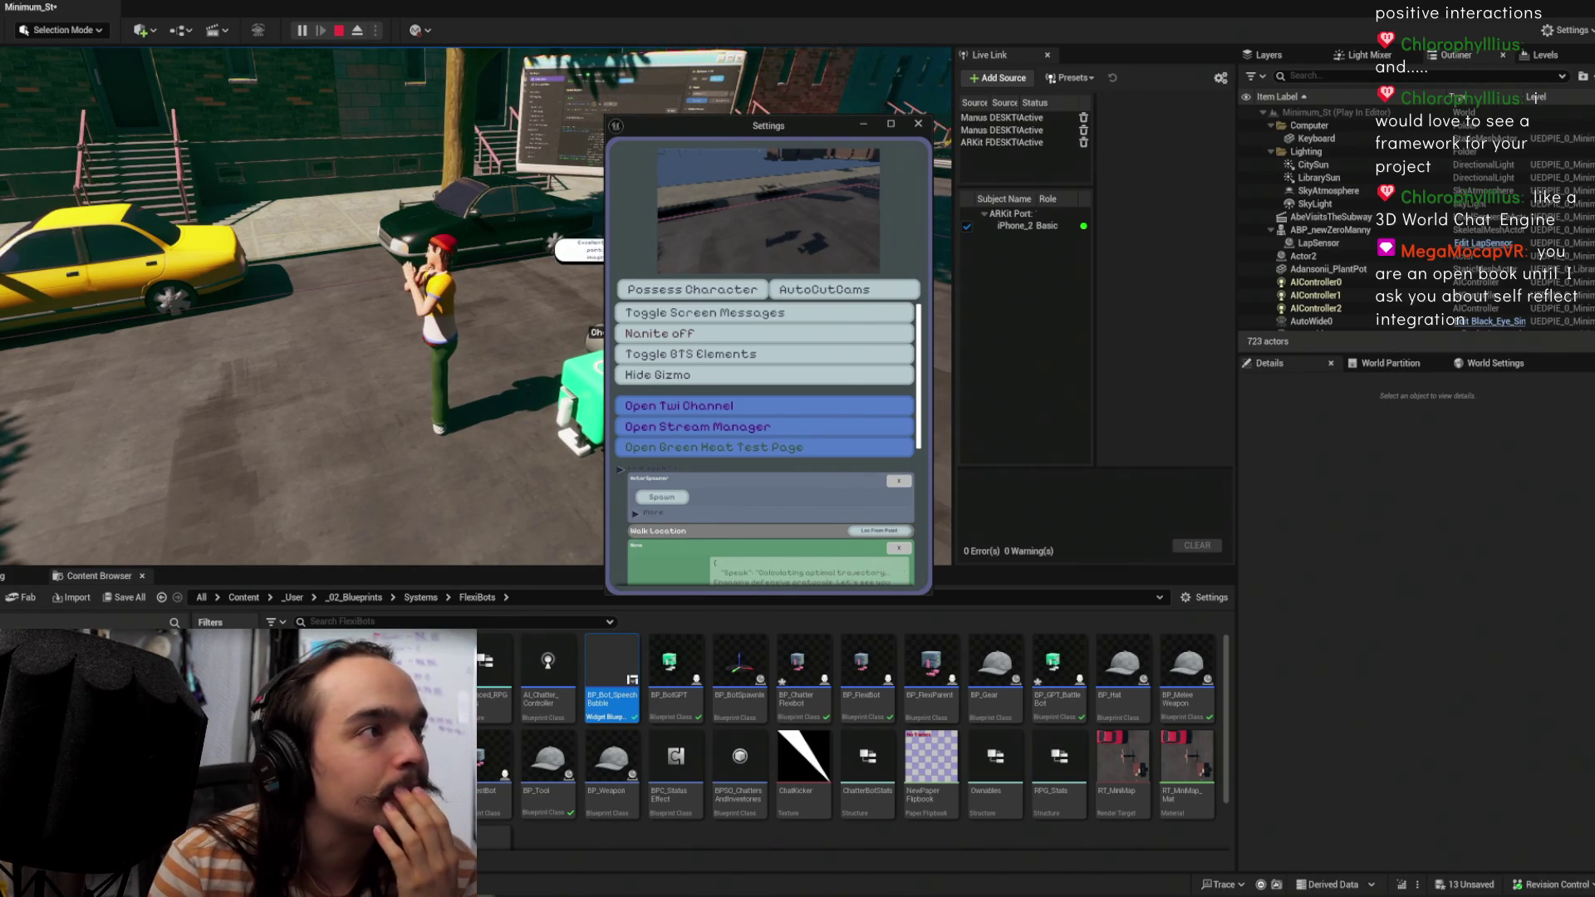
Step: Move the Settings window off the game view, then minimize and restore it from the taskbar
left_click_drag(725, 124, 1108, 162)
left_click(565, 339)
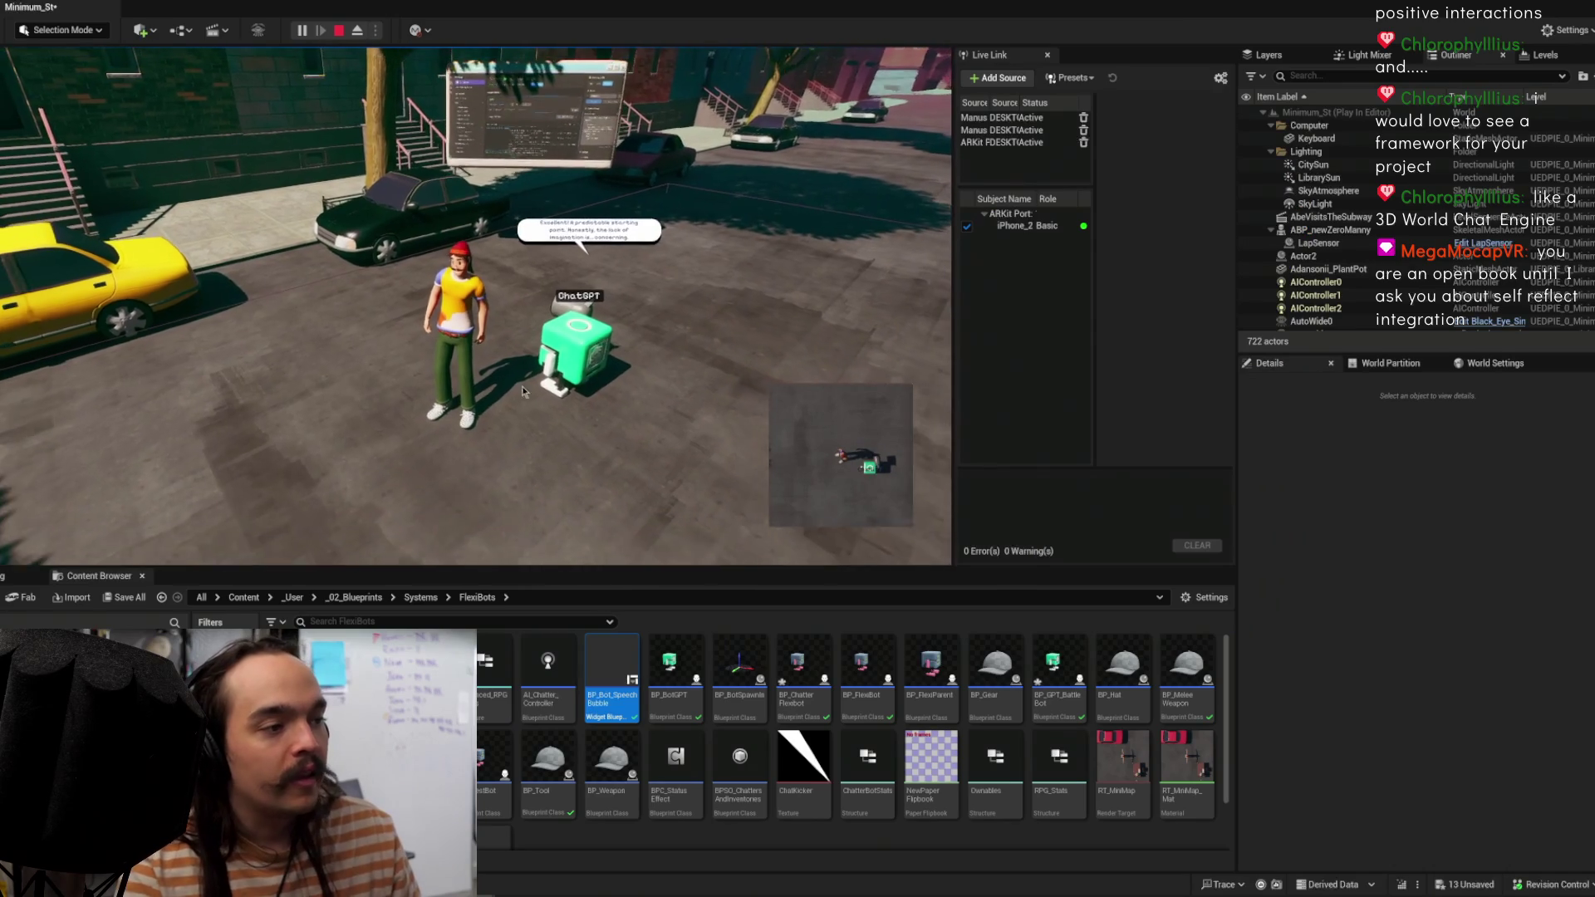
left_click(681, 856)
Step: Run Test Location so the bot's last reply shows Action 'Shoot' and Move Method 'Walk'
scroll(1022, 448, "down", 5)
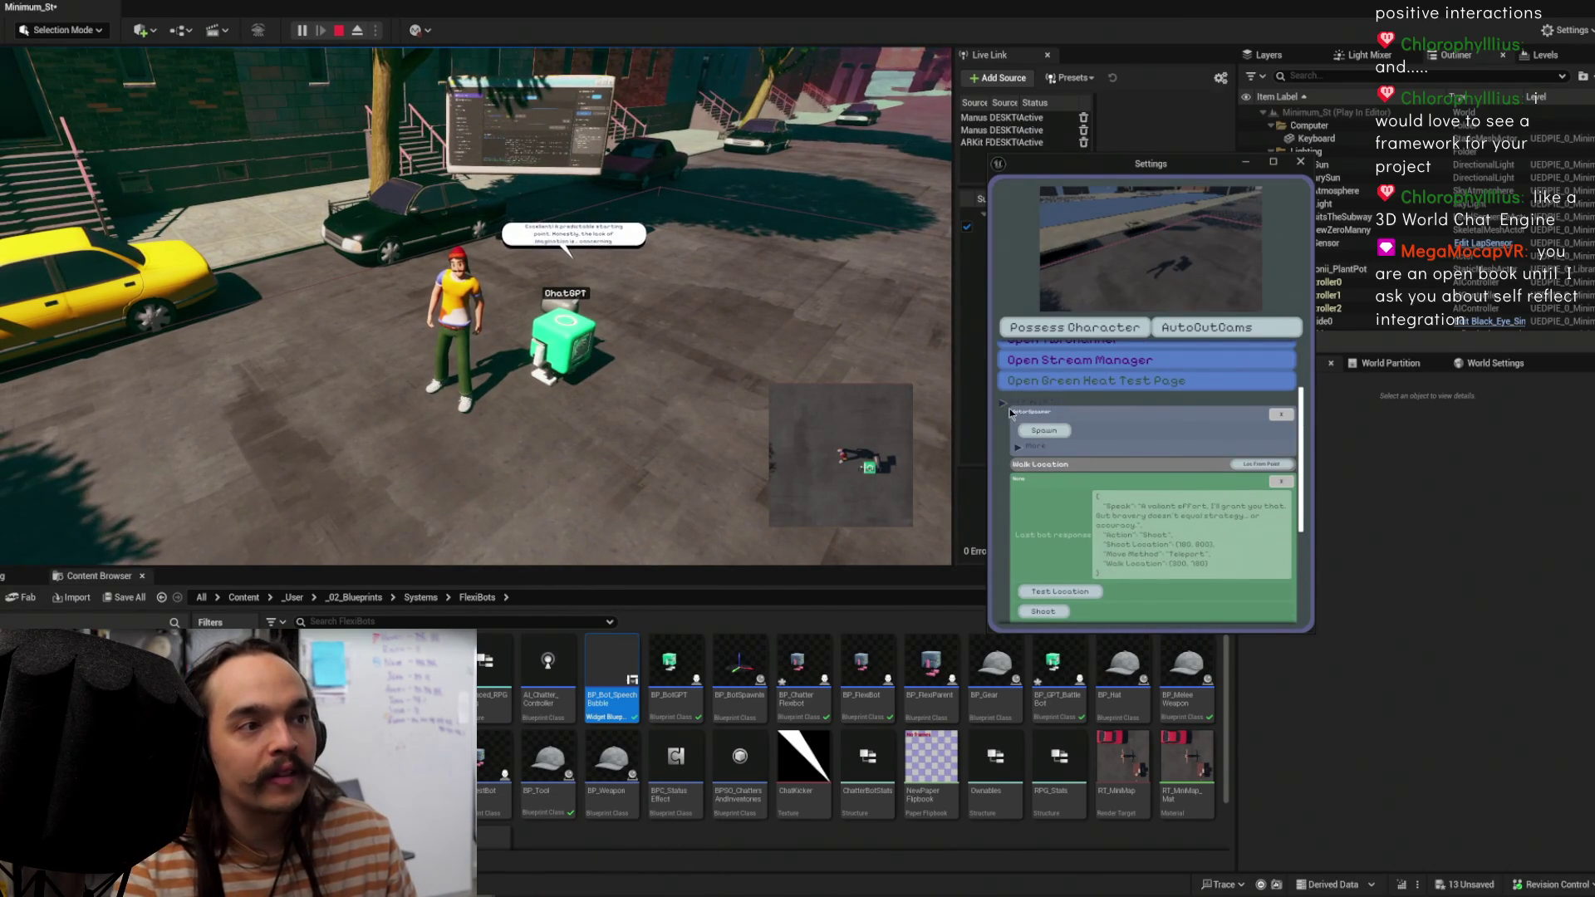
scroll(1021, 453, "down", 3)
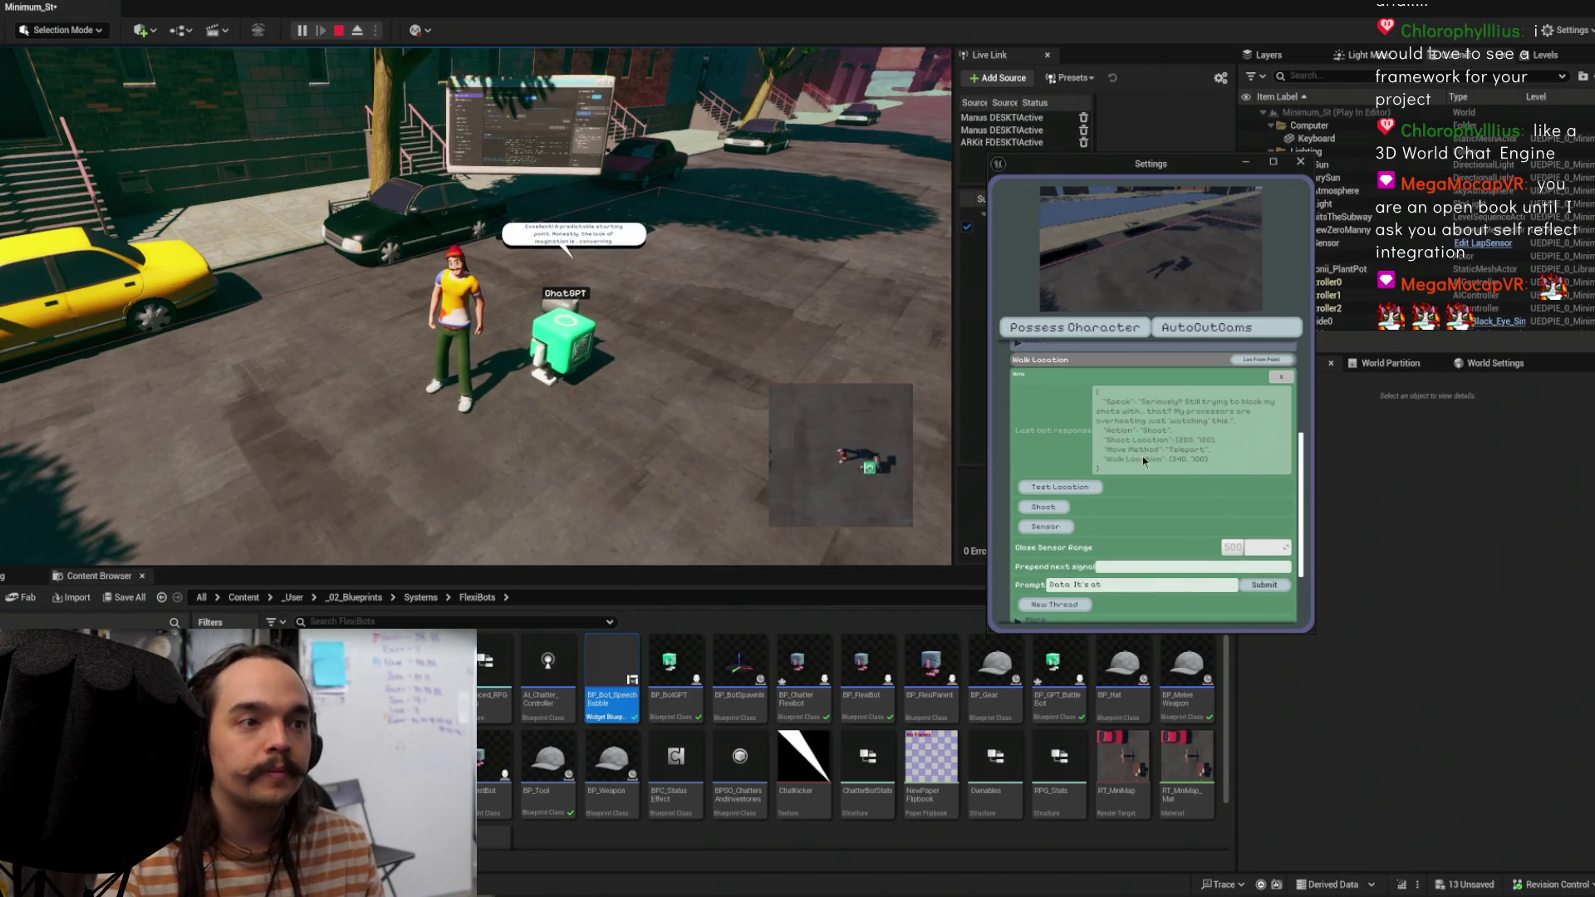
left_click(1071, 486)
scroll(1048, 529, "down", 2)
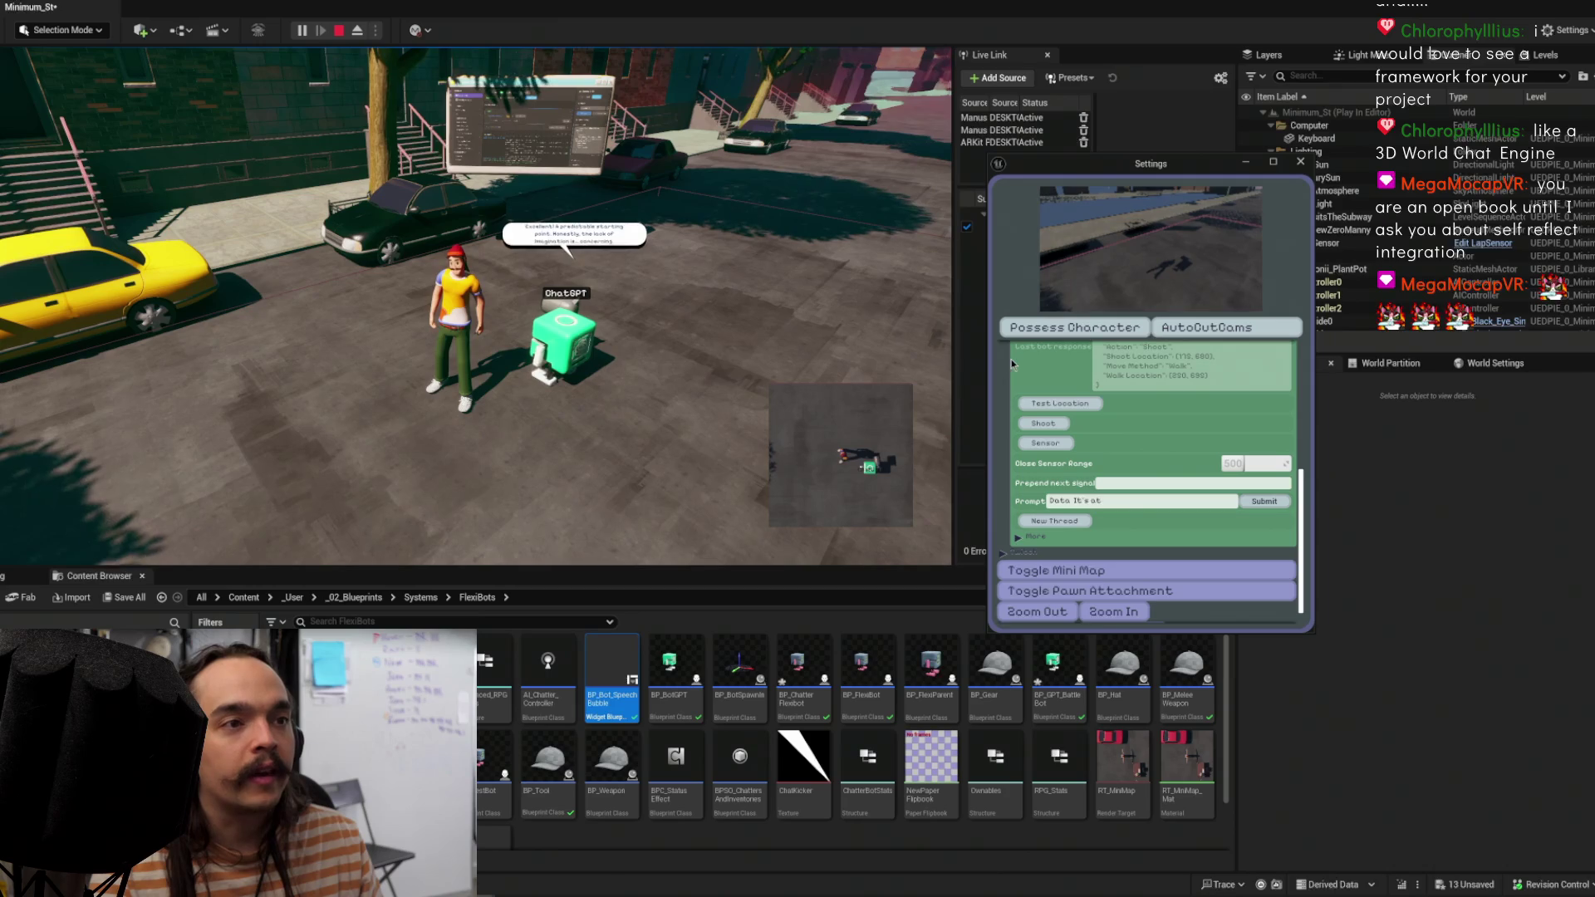
scroll(1154, 447, "up", 2)
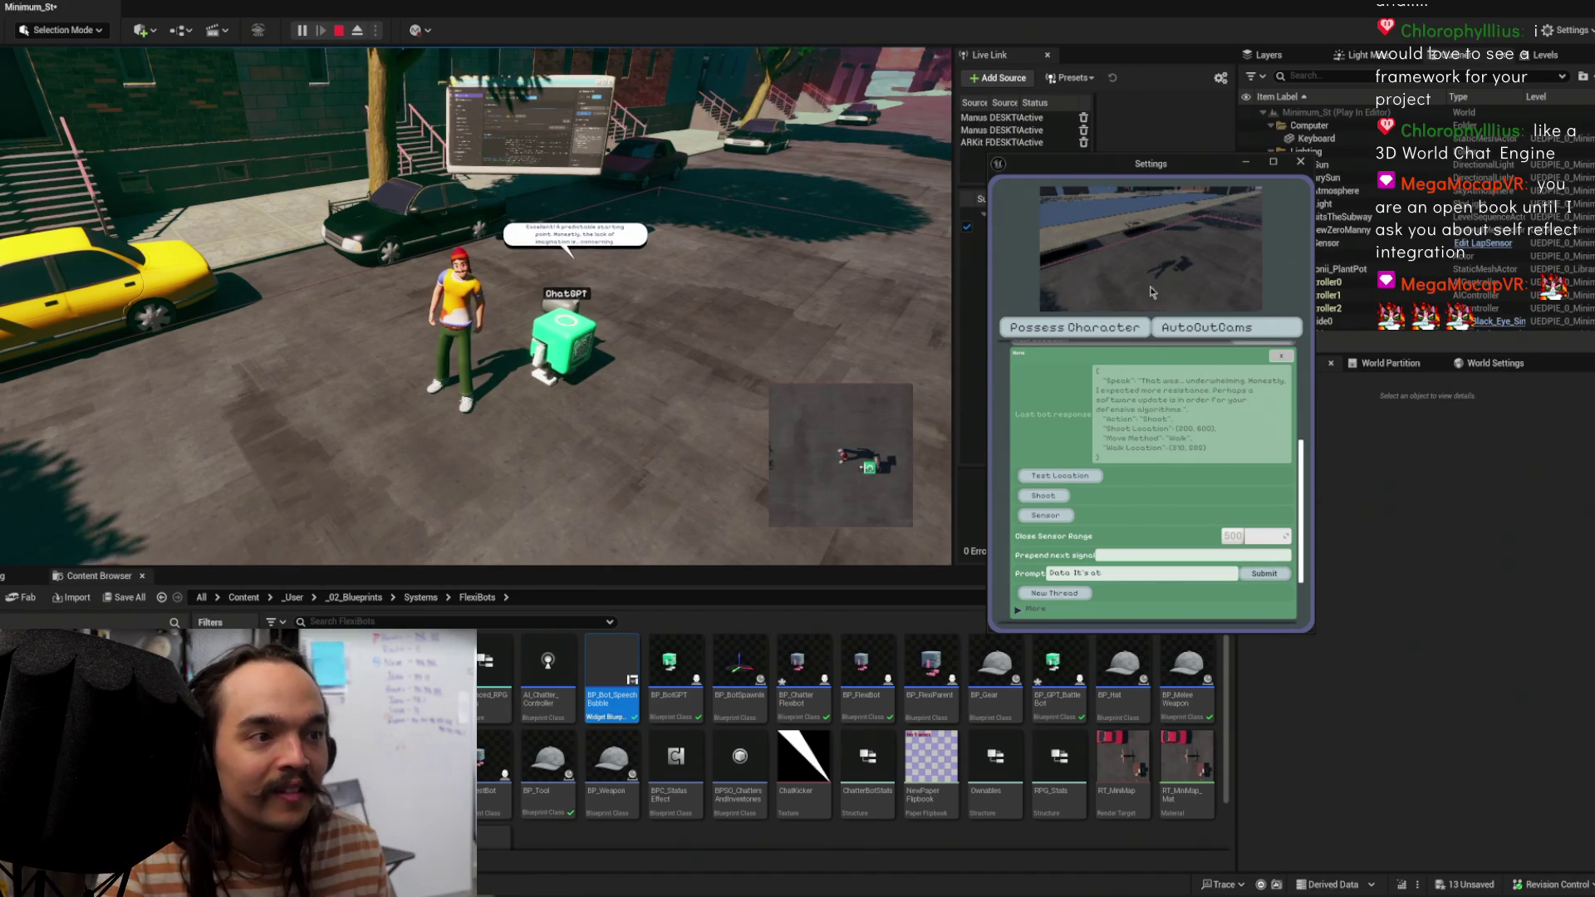
Step: Possess the player character from the Settings panel, then switch the game view to fullscreen with F11
scroll(1145, 415, "down", 2)
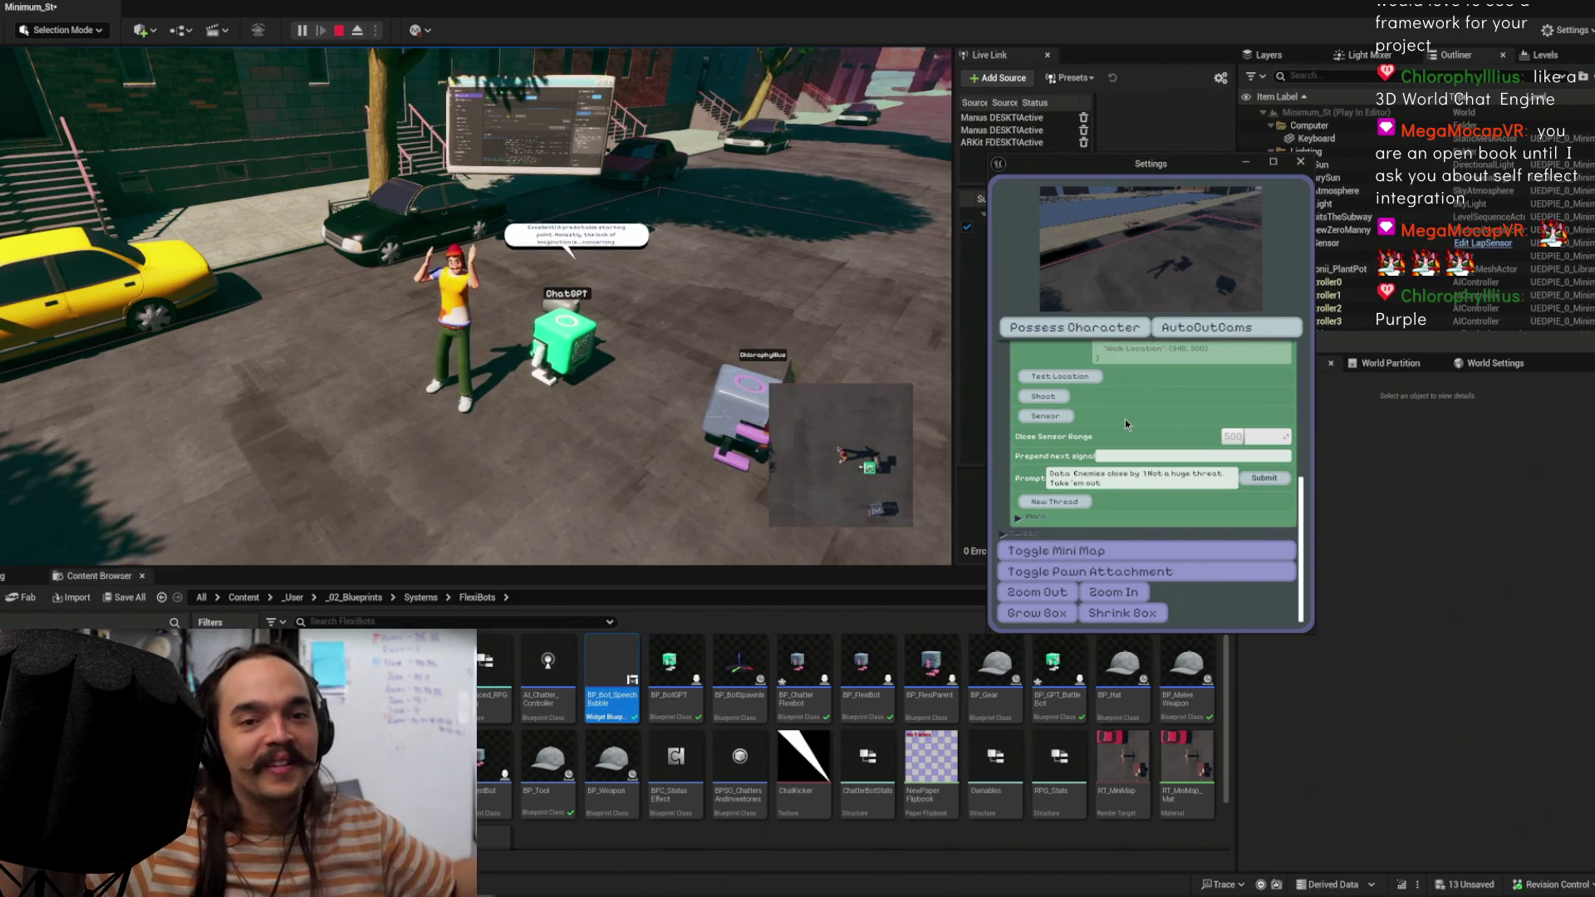
left_click(1033, 332)
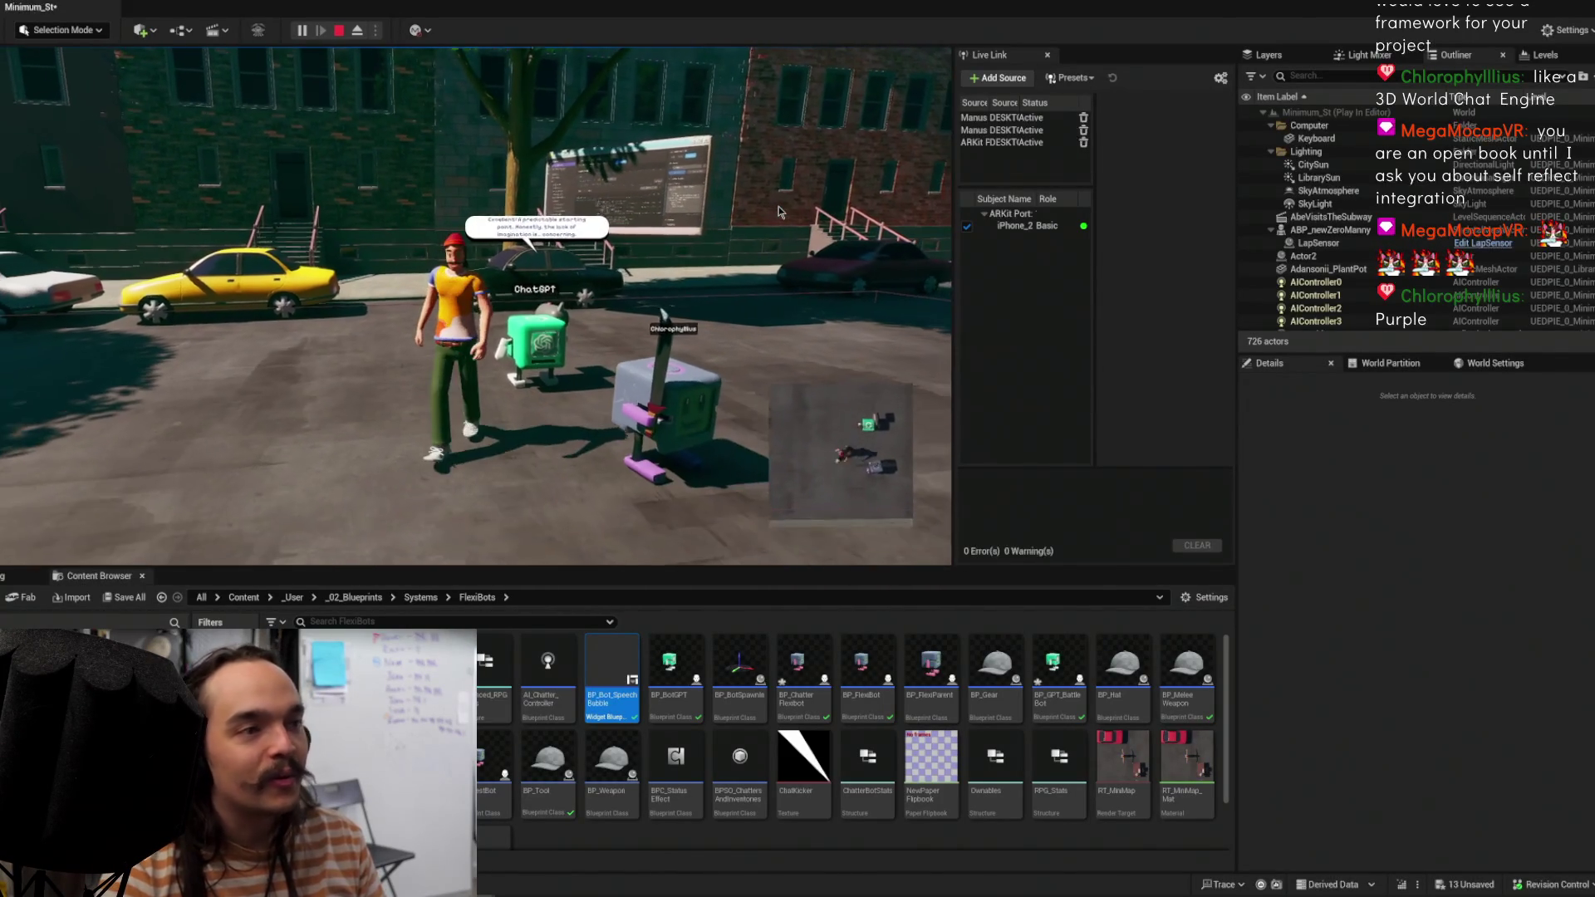
key("F11")
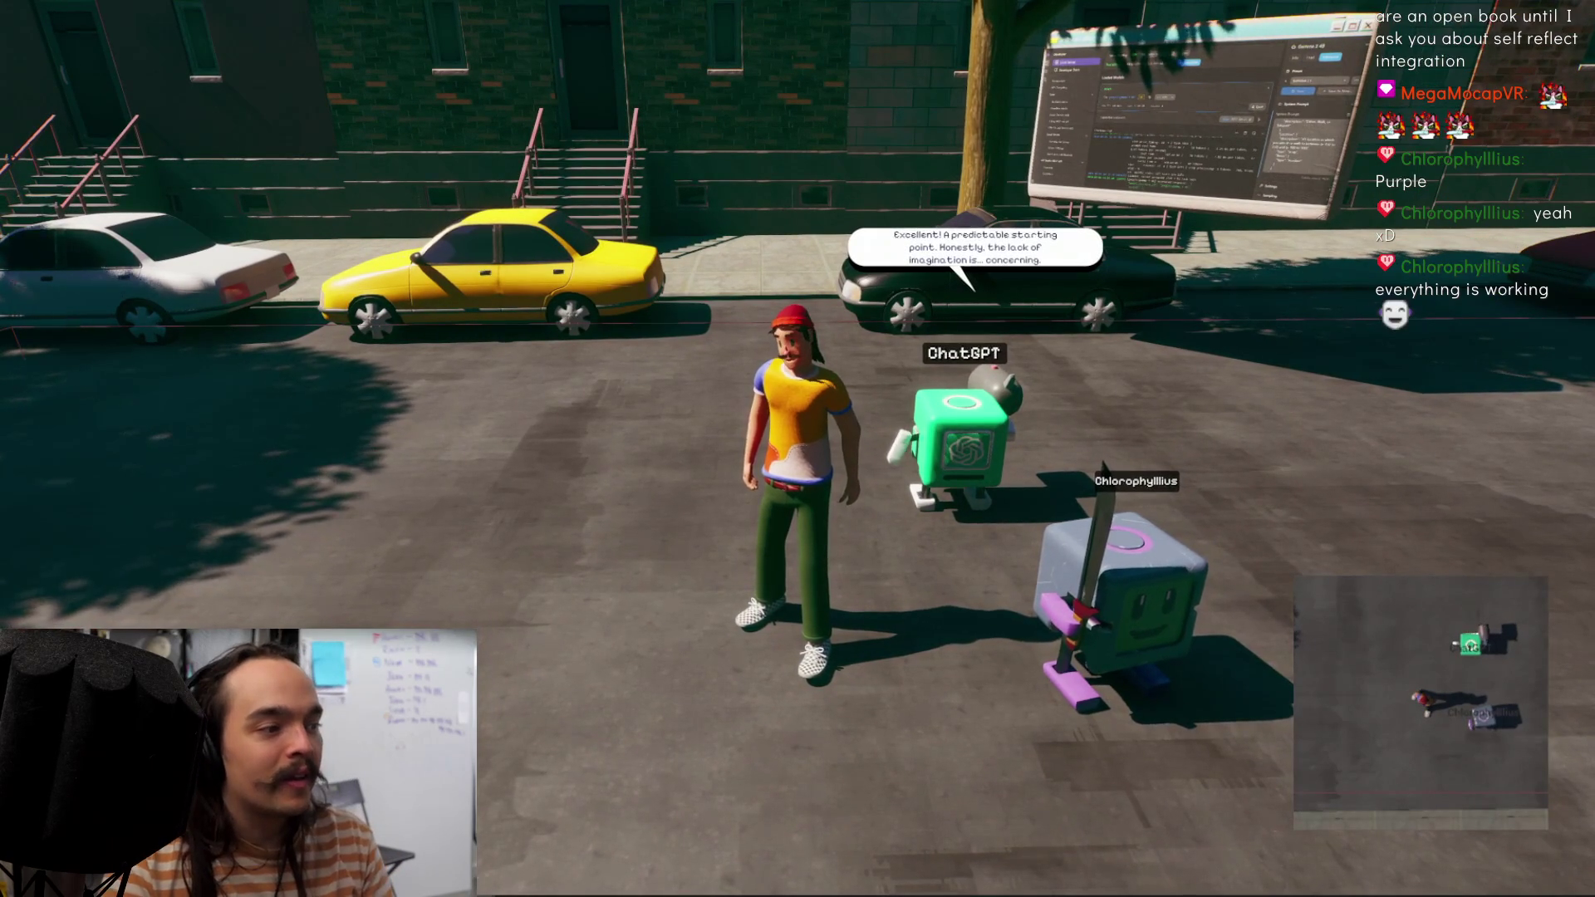
Step: Restore the Settings window from the taskbar, move it to the upper left, and refocus the game view
mouse_move(619, 893)
left_click(683, 848)
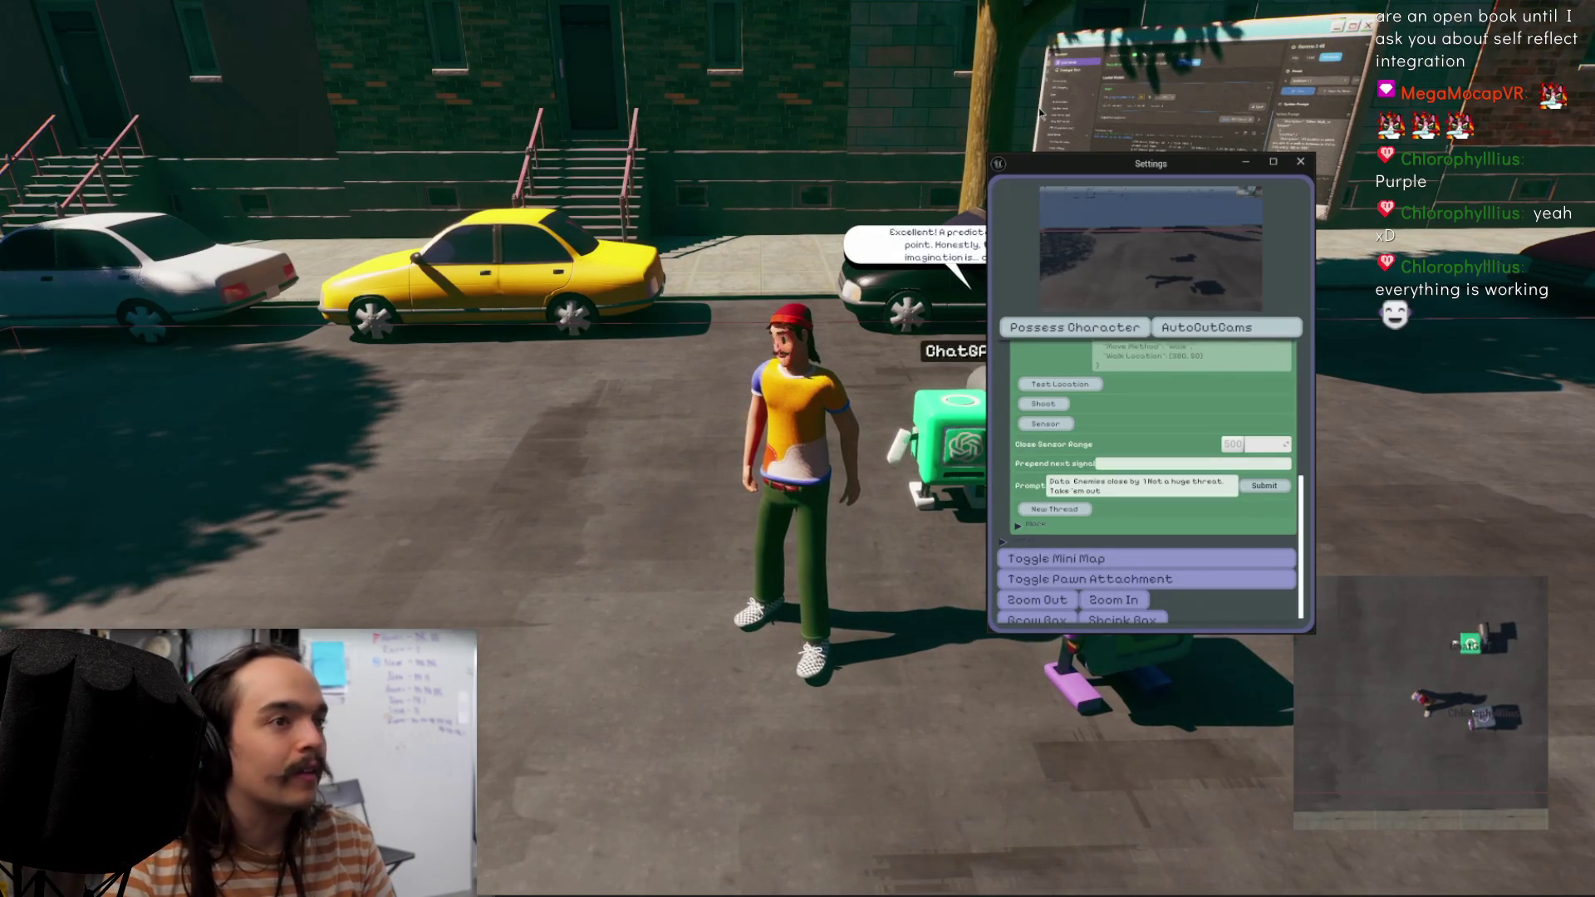
left_click_drag(1102, 171, 191, 117)
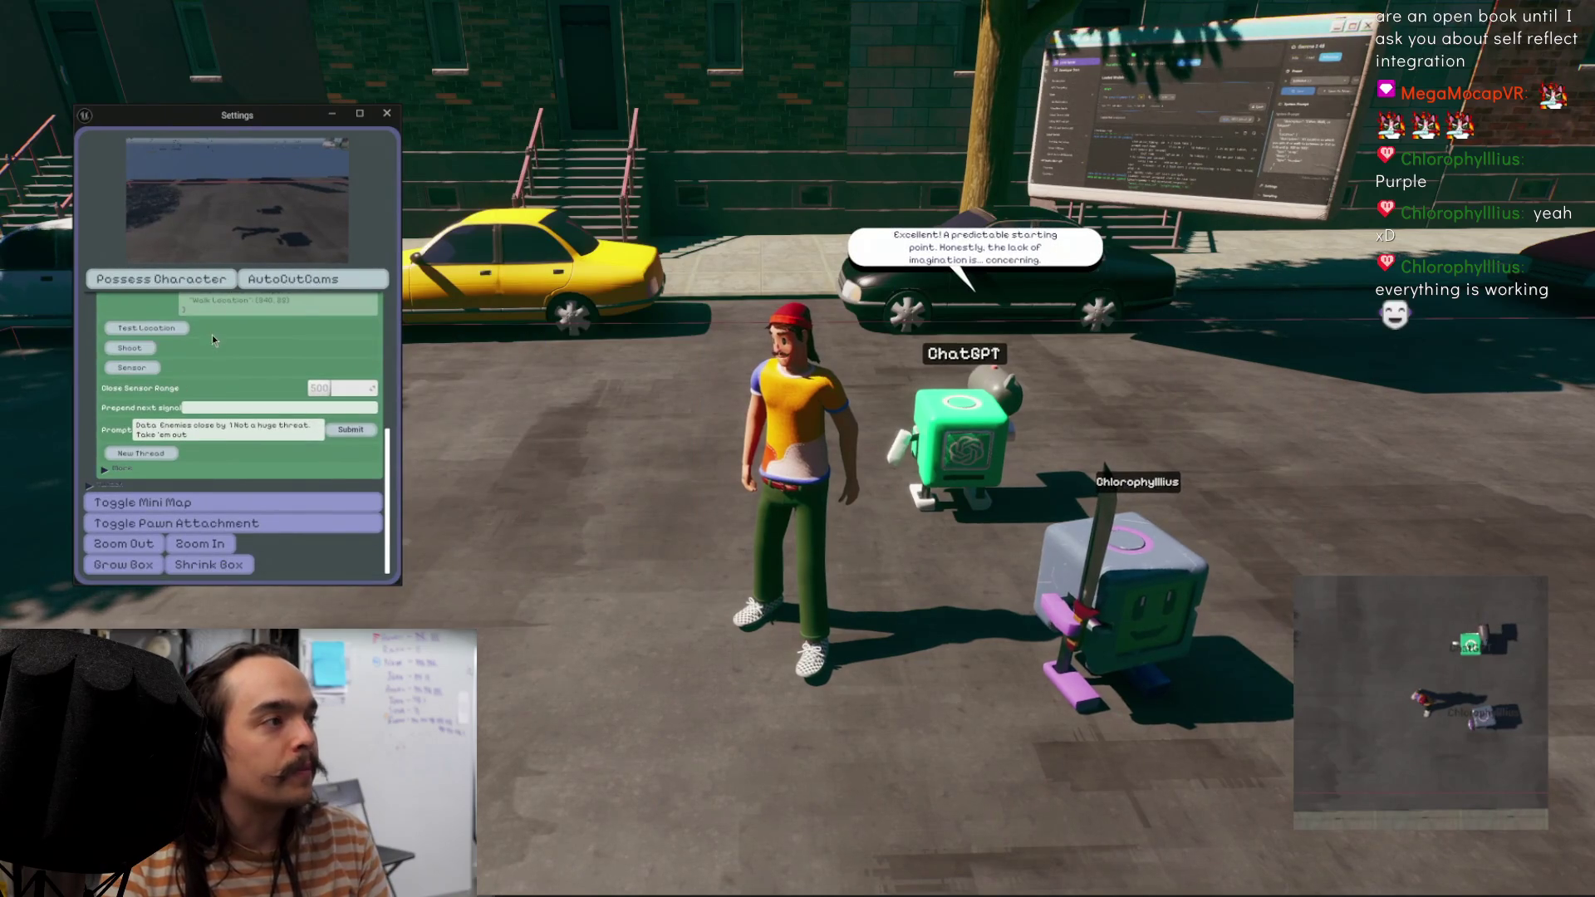
scroll(212, 336, "up", 3)
left_click(316, 283)
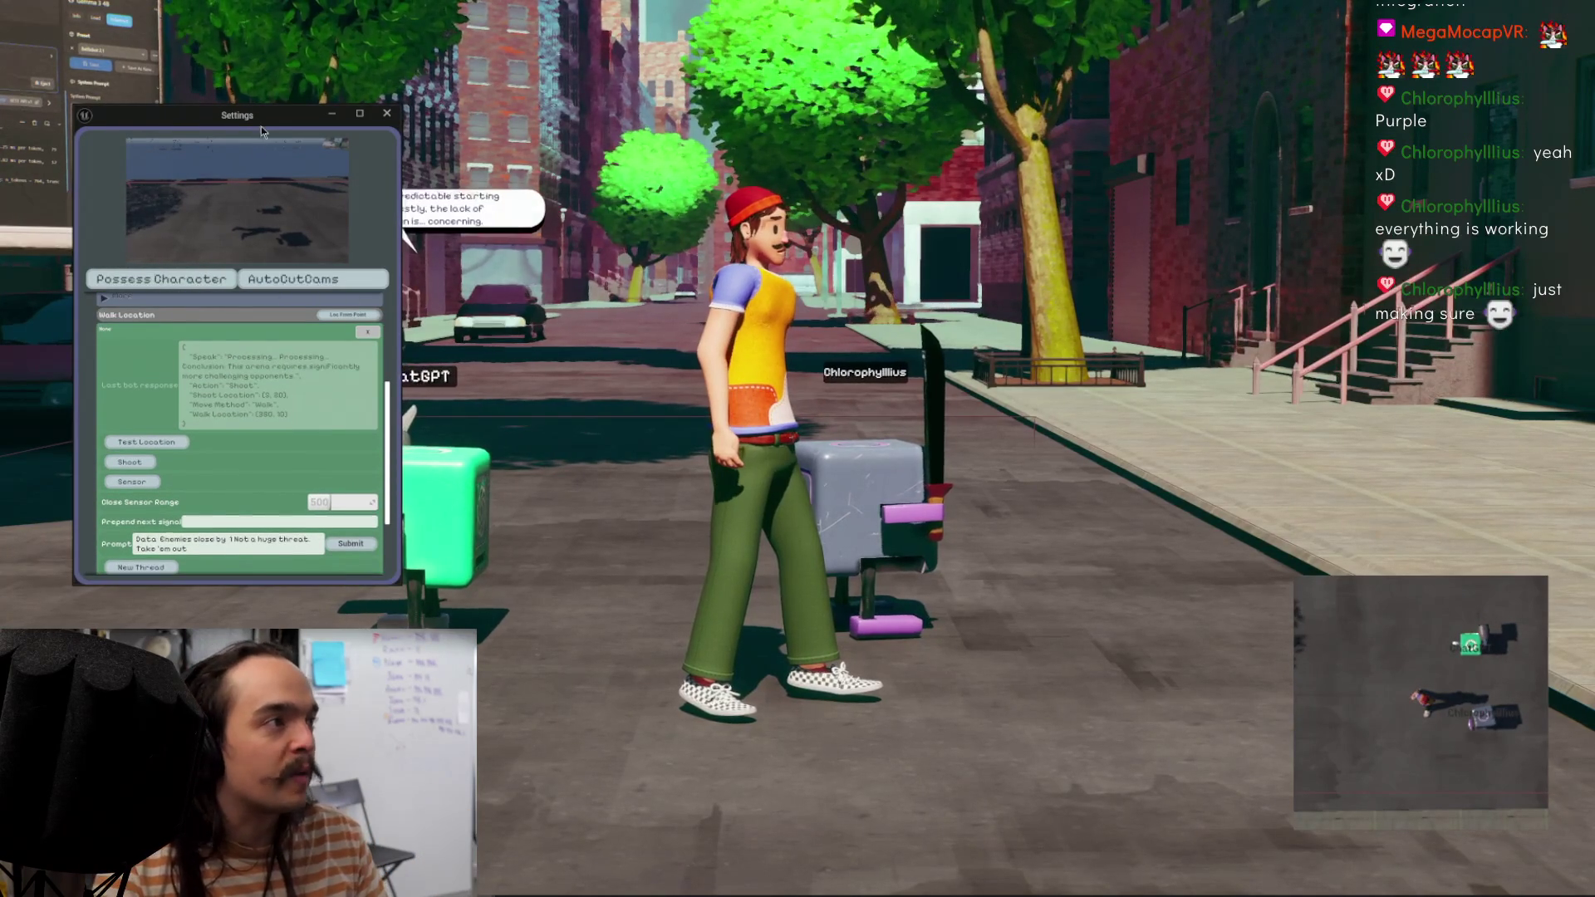
left_click(686, 260)
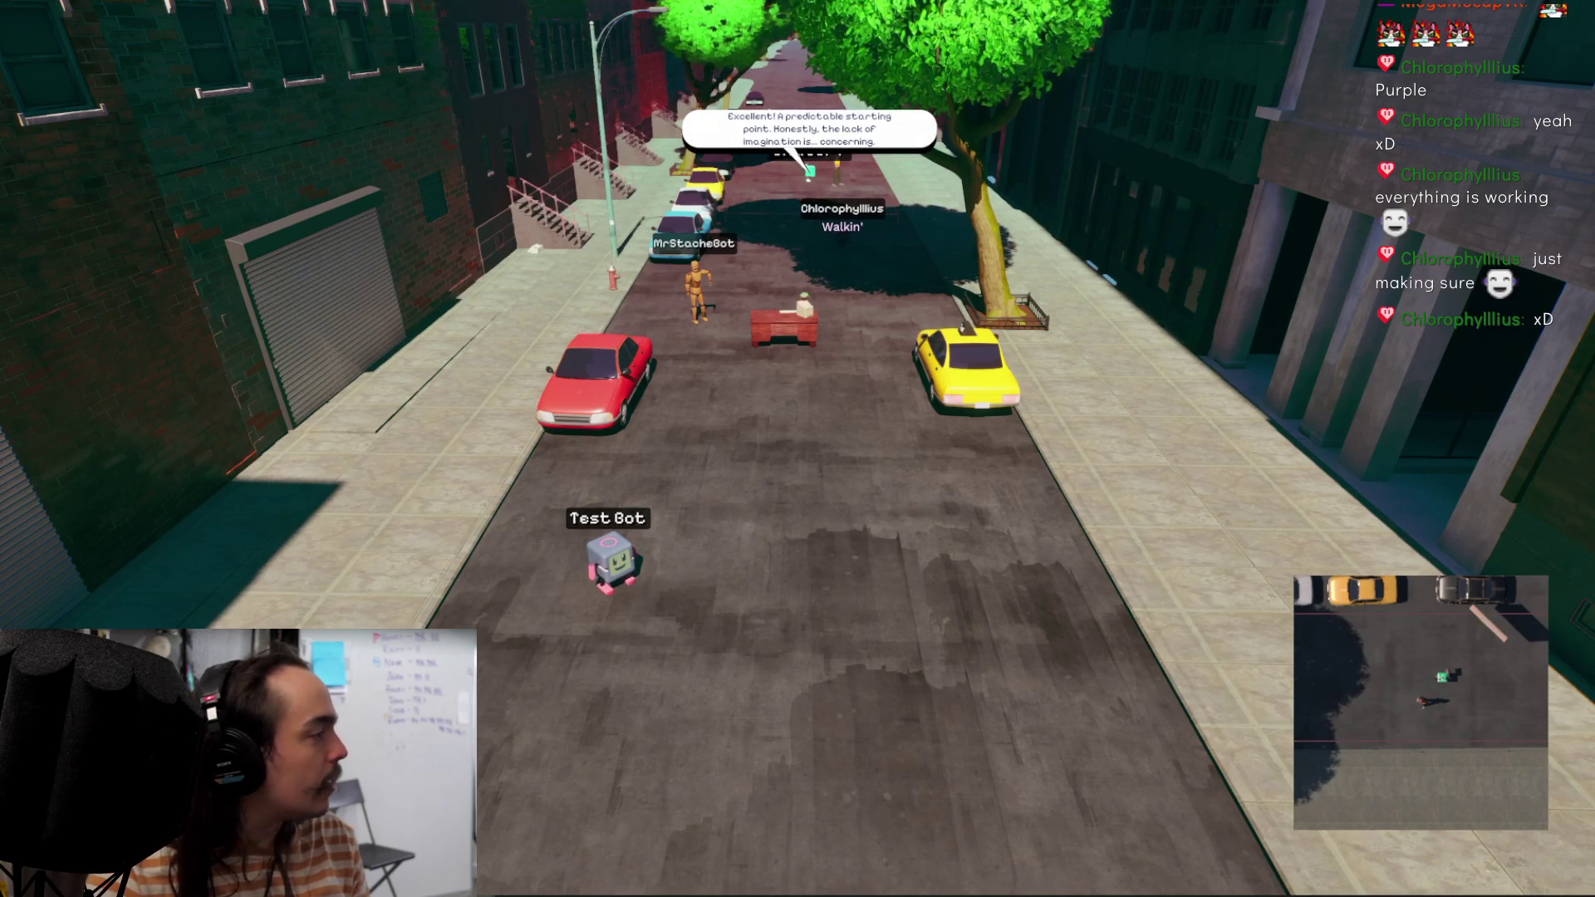
Step: Reopen the settings panel with Escape, drag it to the top right, and scroll its list to the top
key("Escape")
mouse_move(719, 550)
left_mouse_down()
mouse_move(1278, 484)
mouse_move(1278, 403)
left_mouse_up()
scroll(1269, 371, "up", 5)
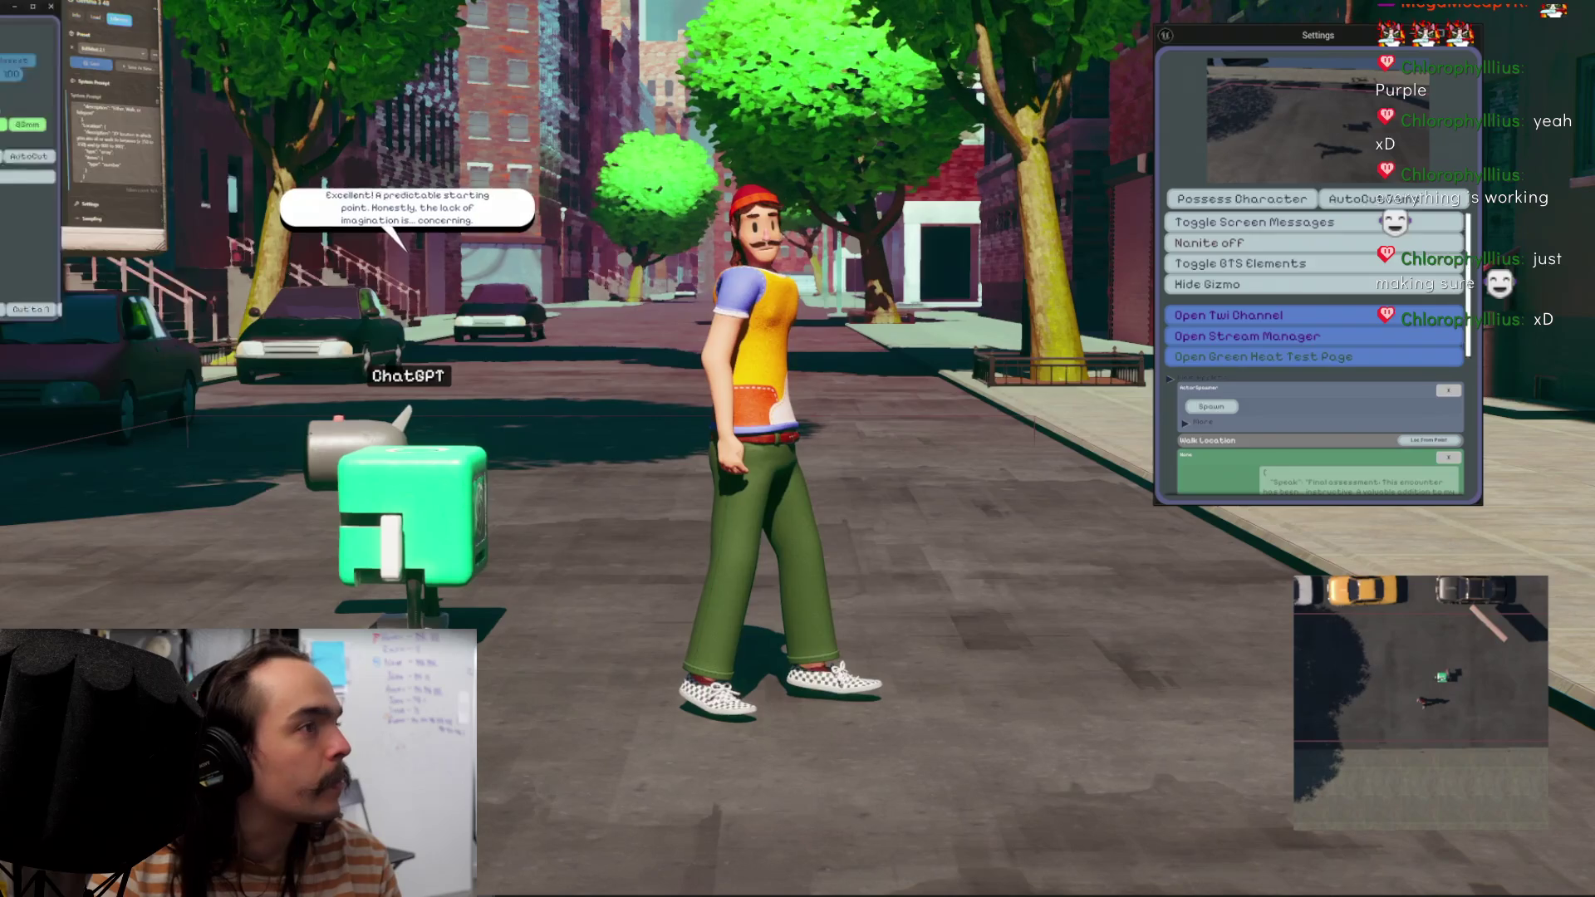
Step: Drag the CameraControl window into view and reposition it, then click away to hide both panels
left_click_drag(0, 10, 1227, 179)
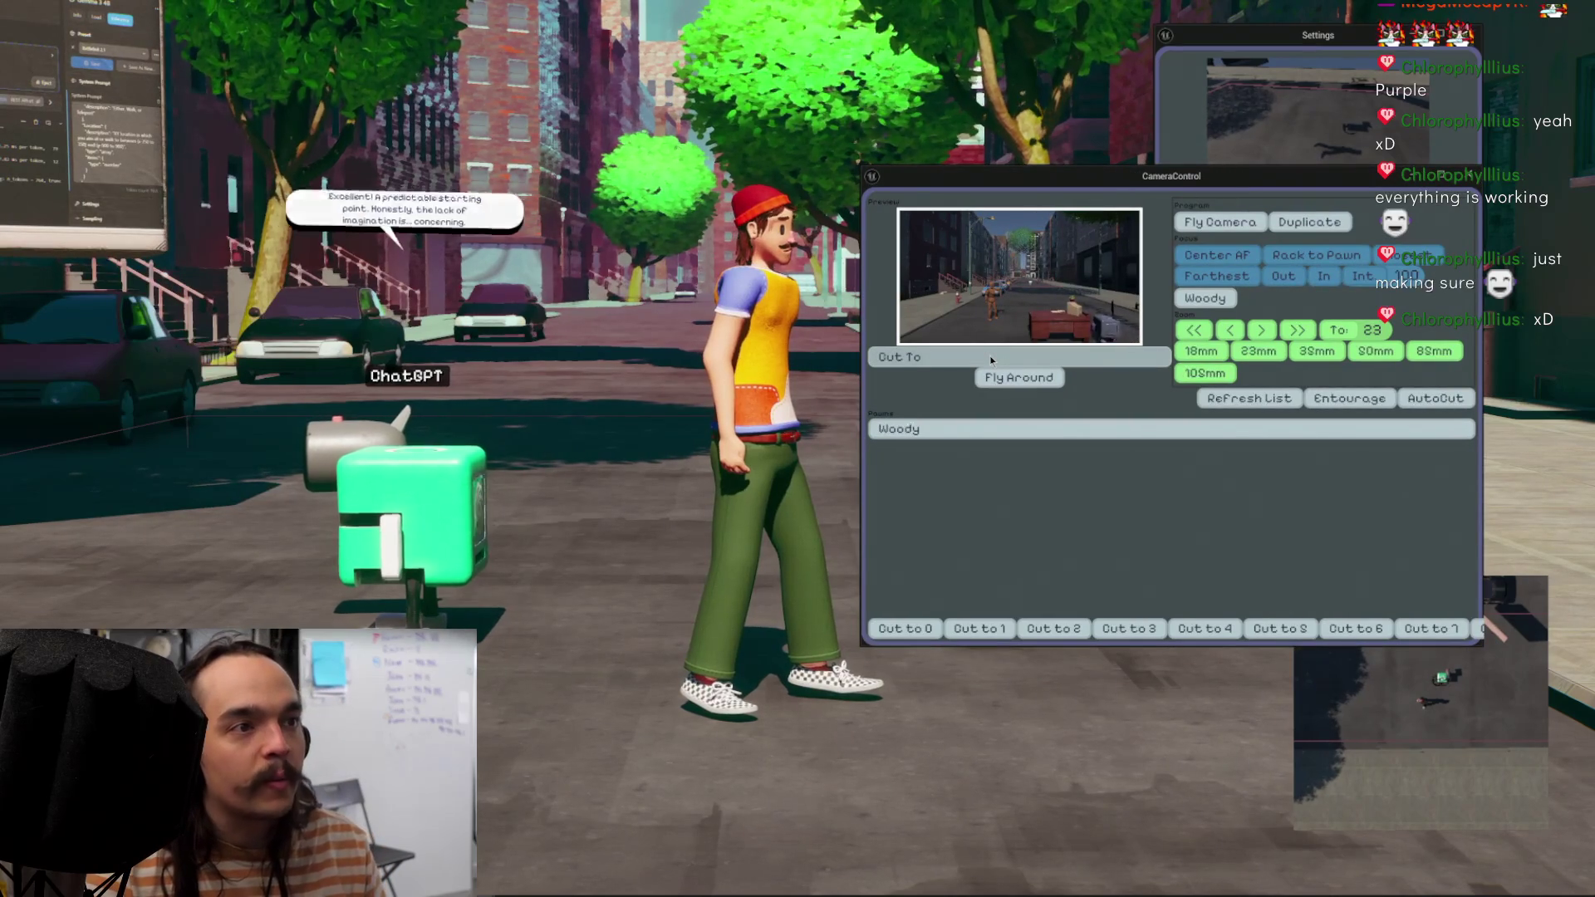
mouse_move(1070, 187)
left_mouse_down()
mouse_move(1109, 494)
mouse_move(1134, 145)
mouse_move(1088, 65)
left_mouse_up()
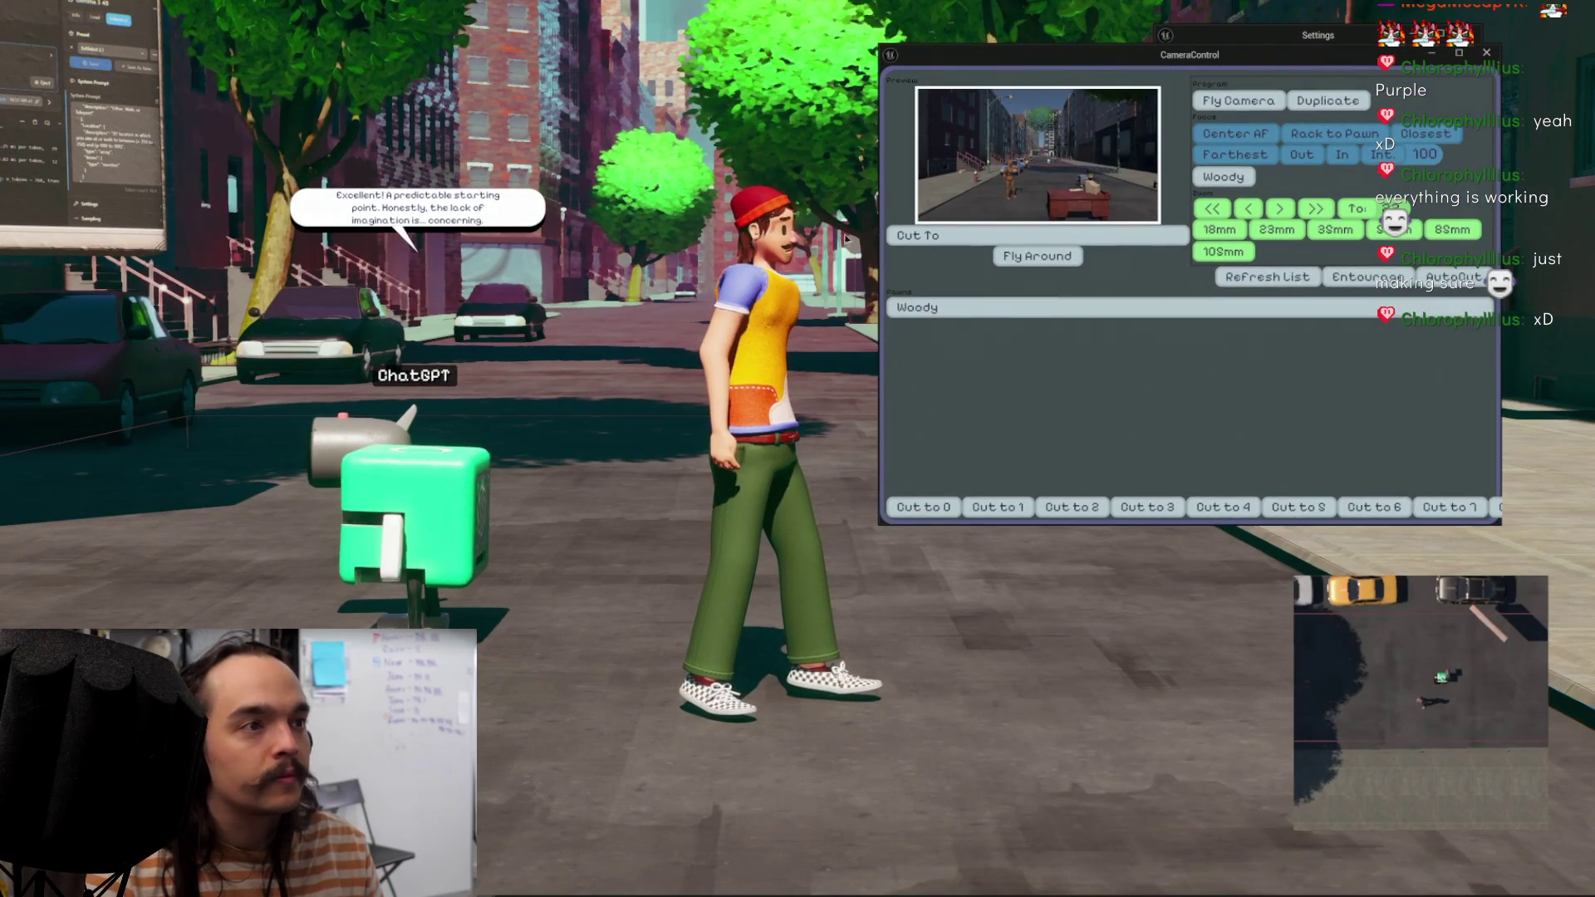
left_click(845, 238)
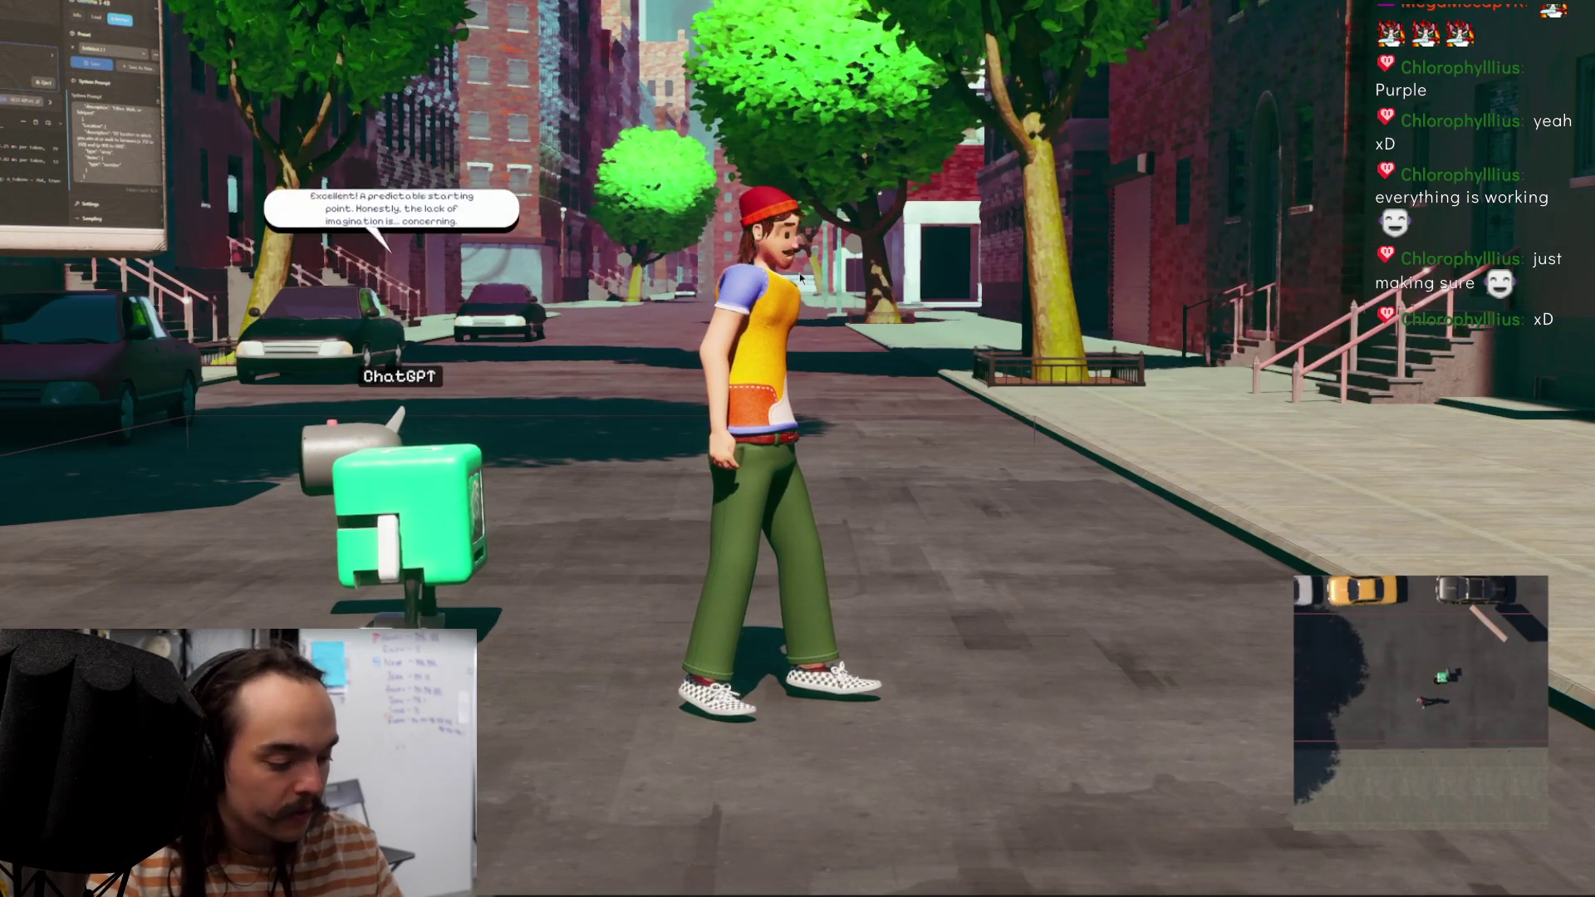
Step: Walk the character down the street and right into the next street up to the ChatGPT bot
key("Tab")
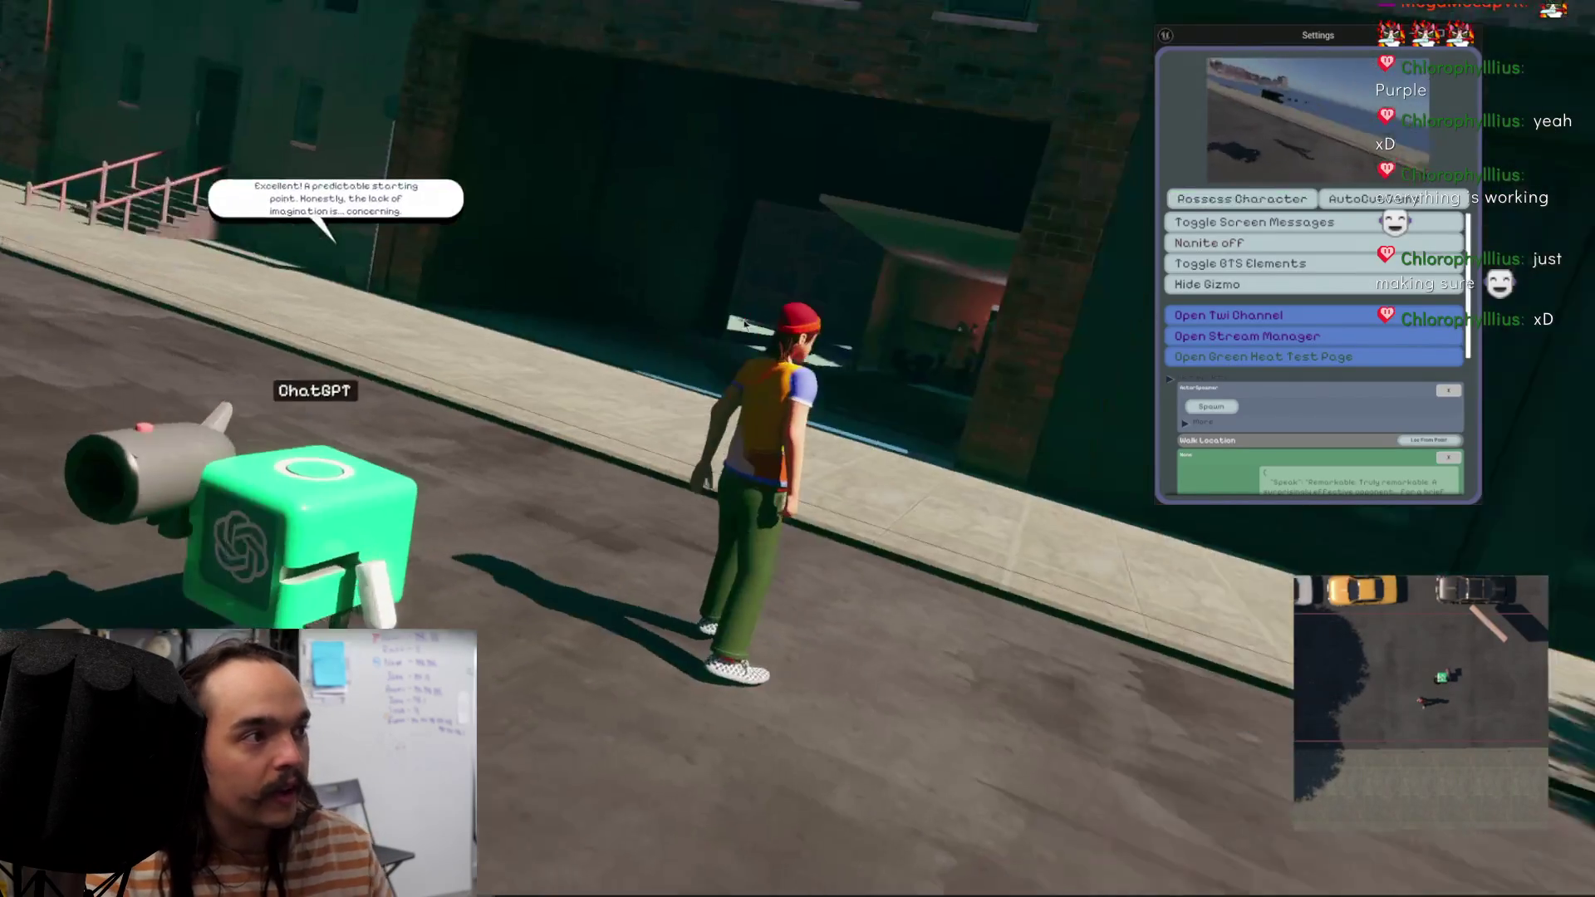
key("Tab")
key("w")
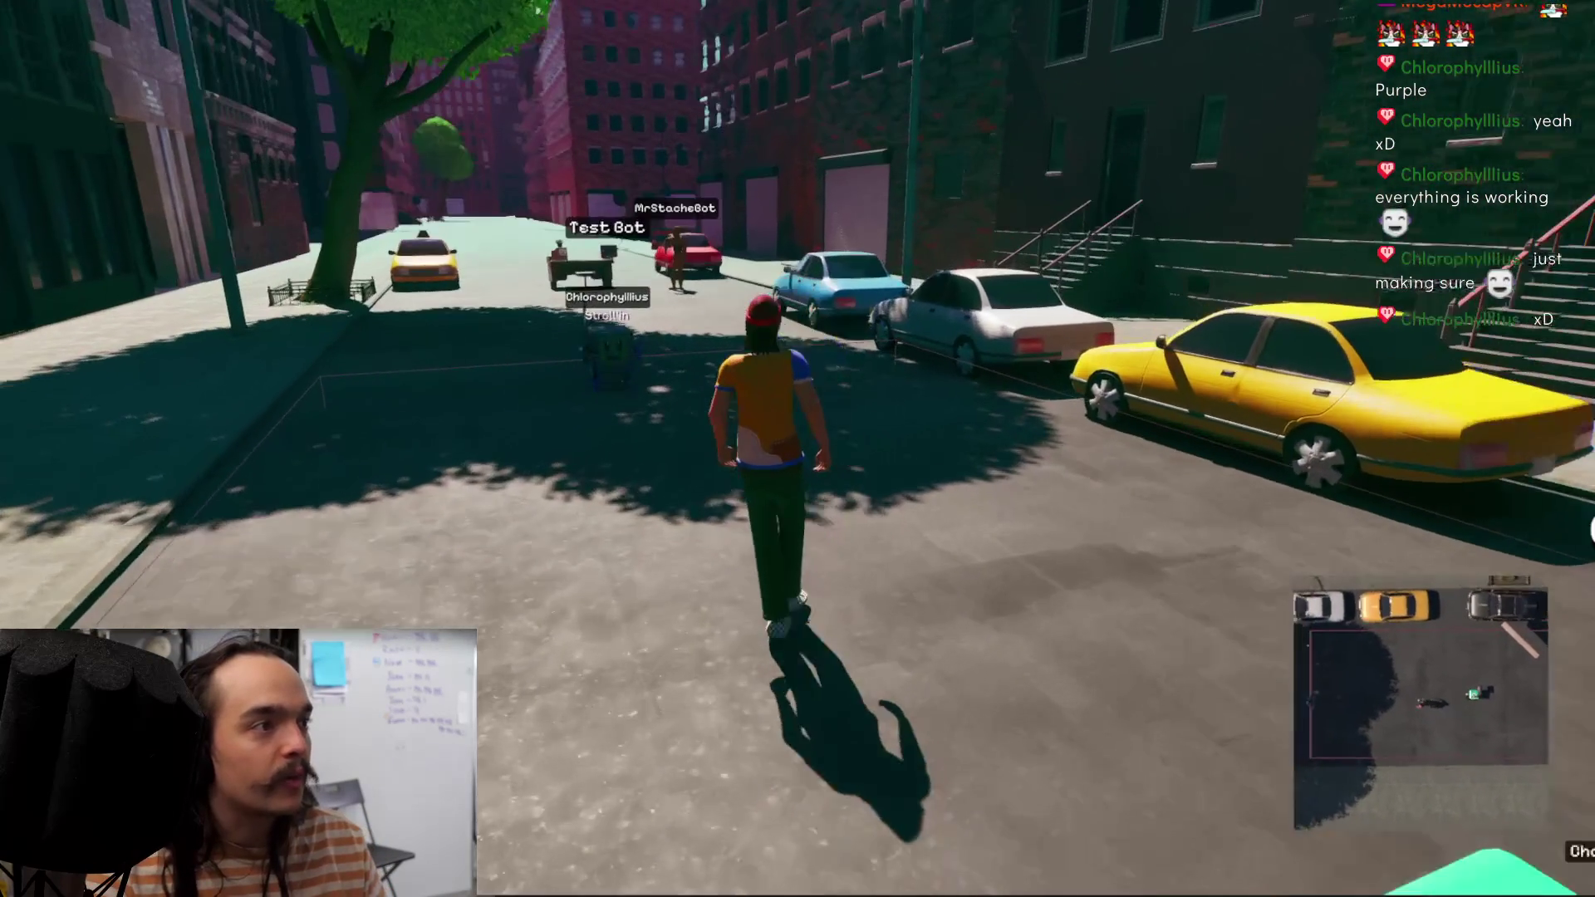
key("d")
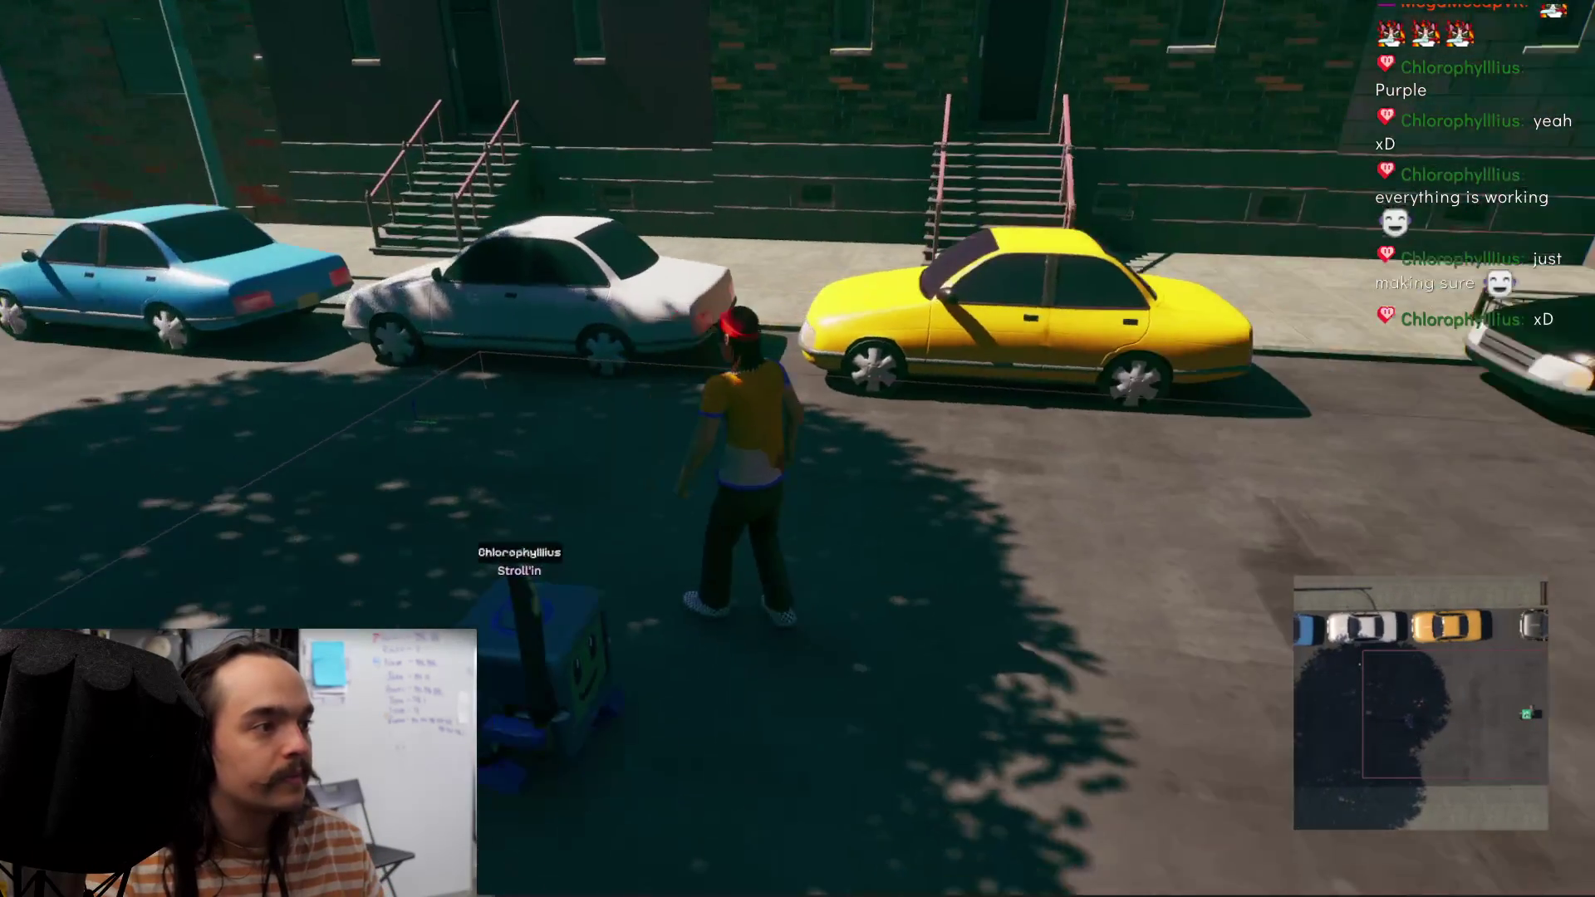
key("w")
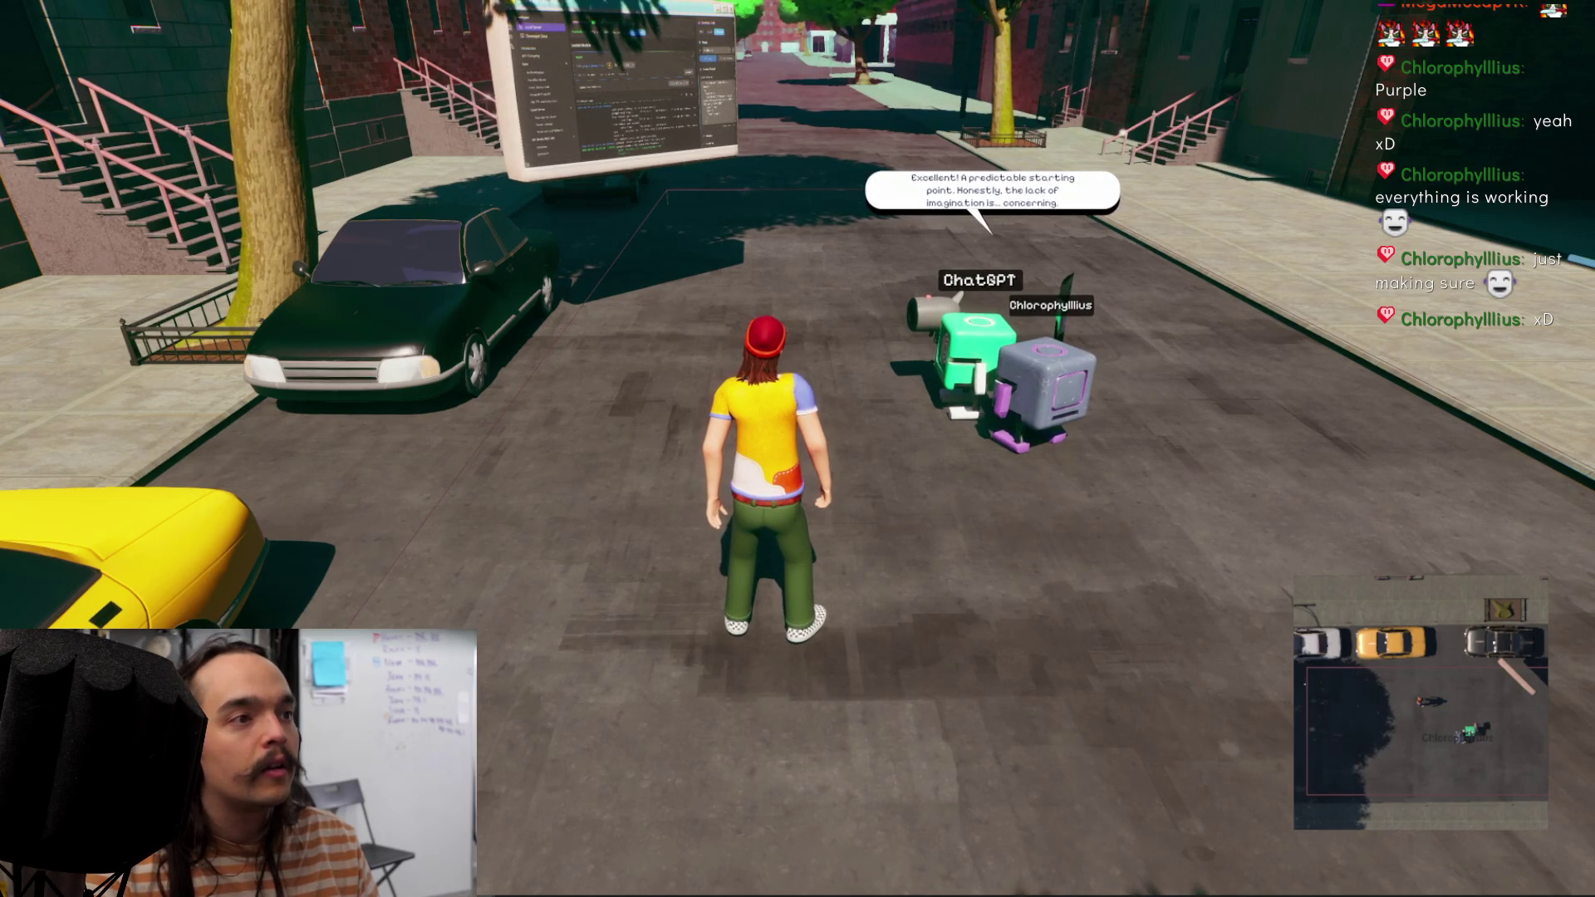
key("w")
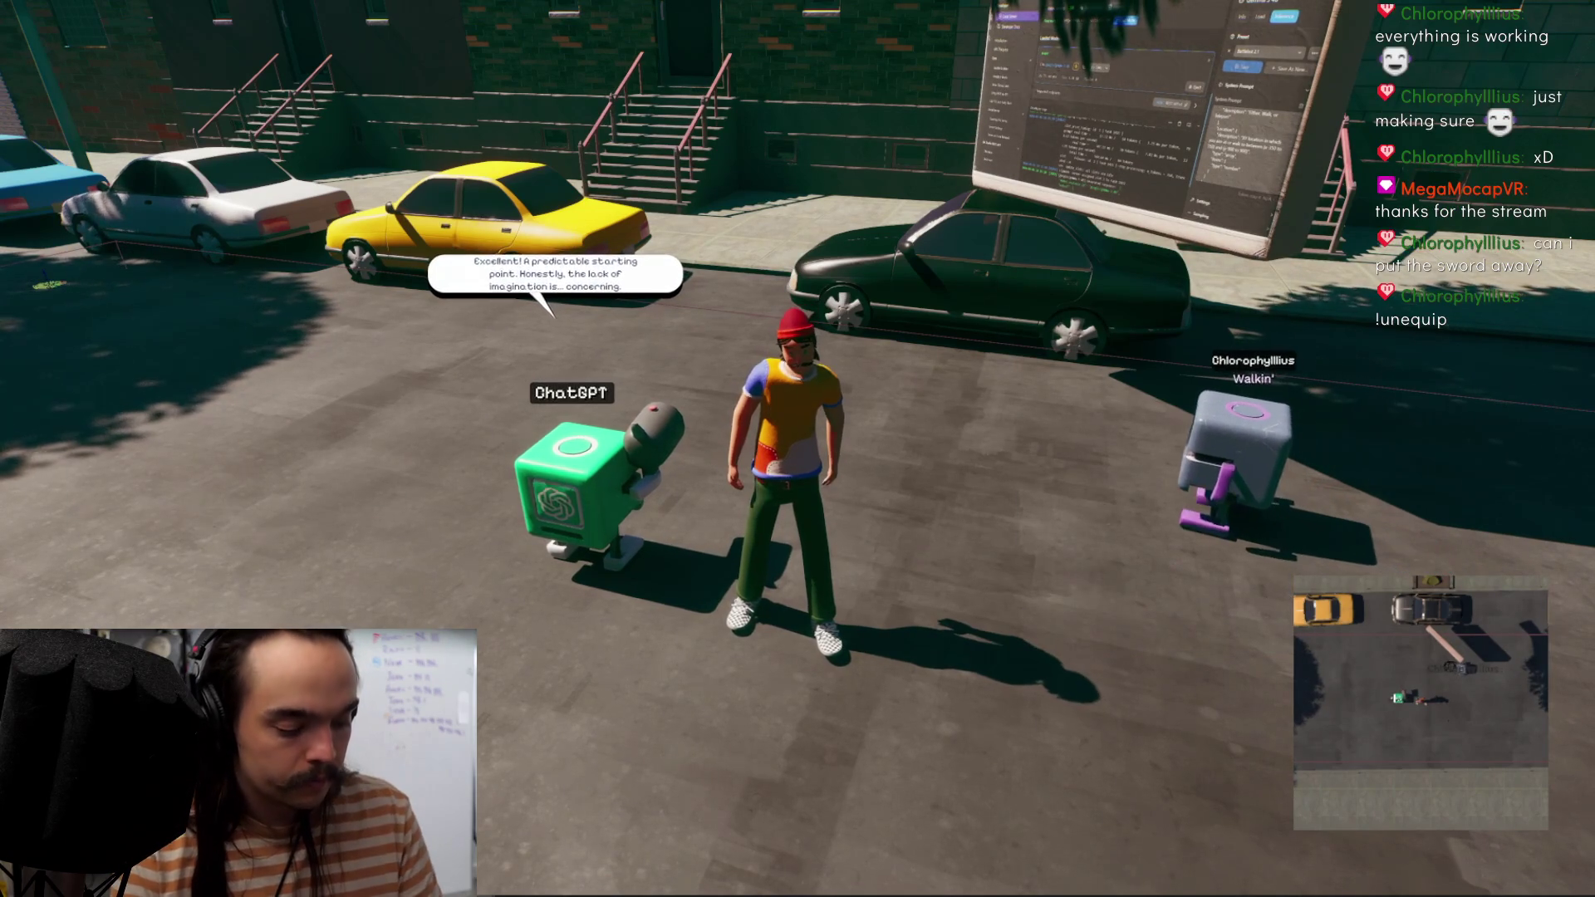
Step: Close the settings panel with Escape and walk the character up the street beside the viewer's bot
mouse_move(1068, 103)
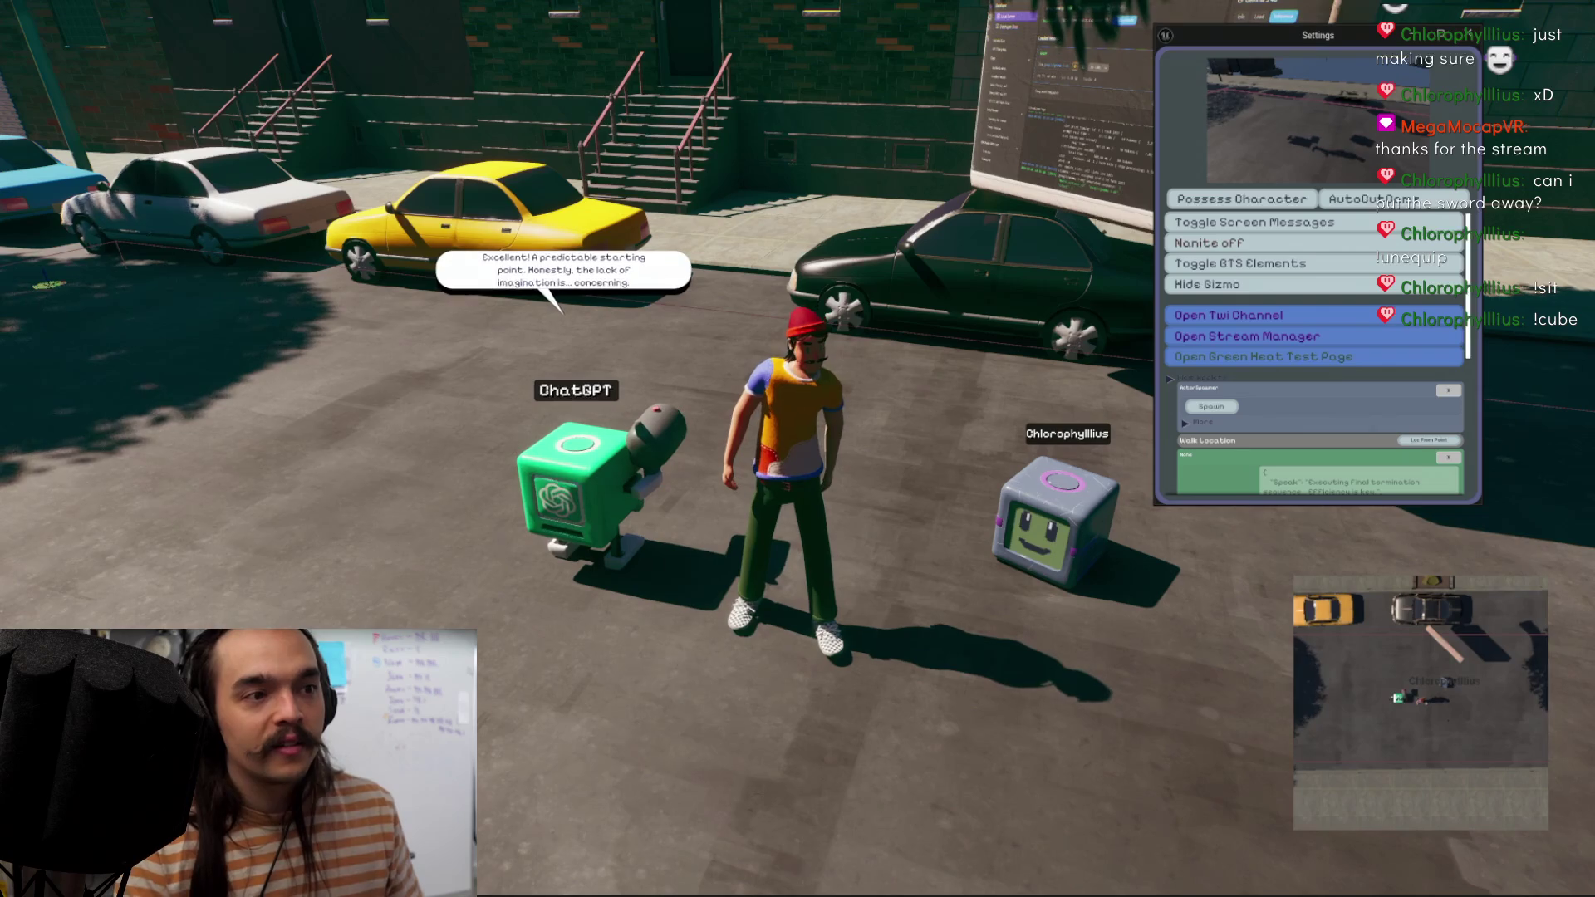
key("Escape")
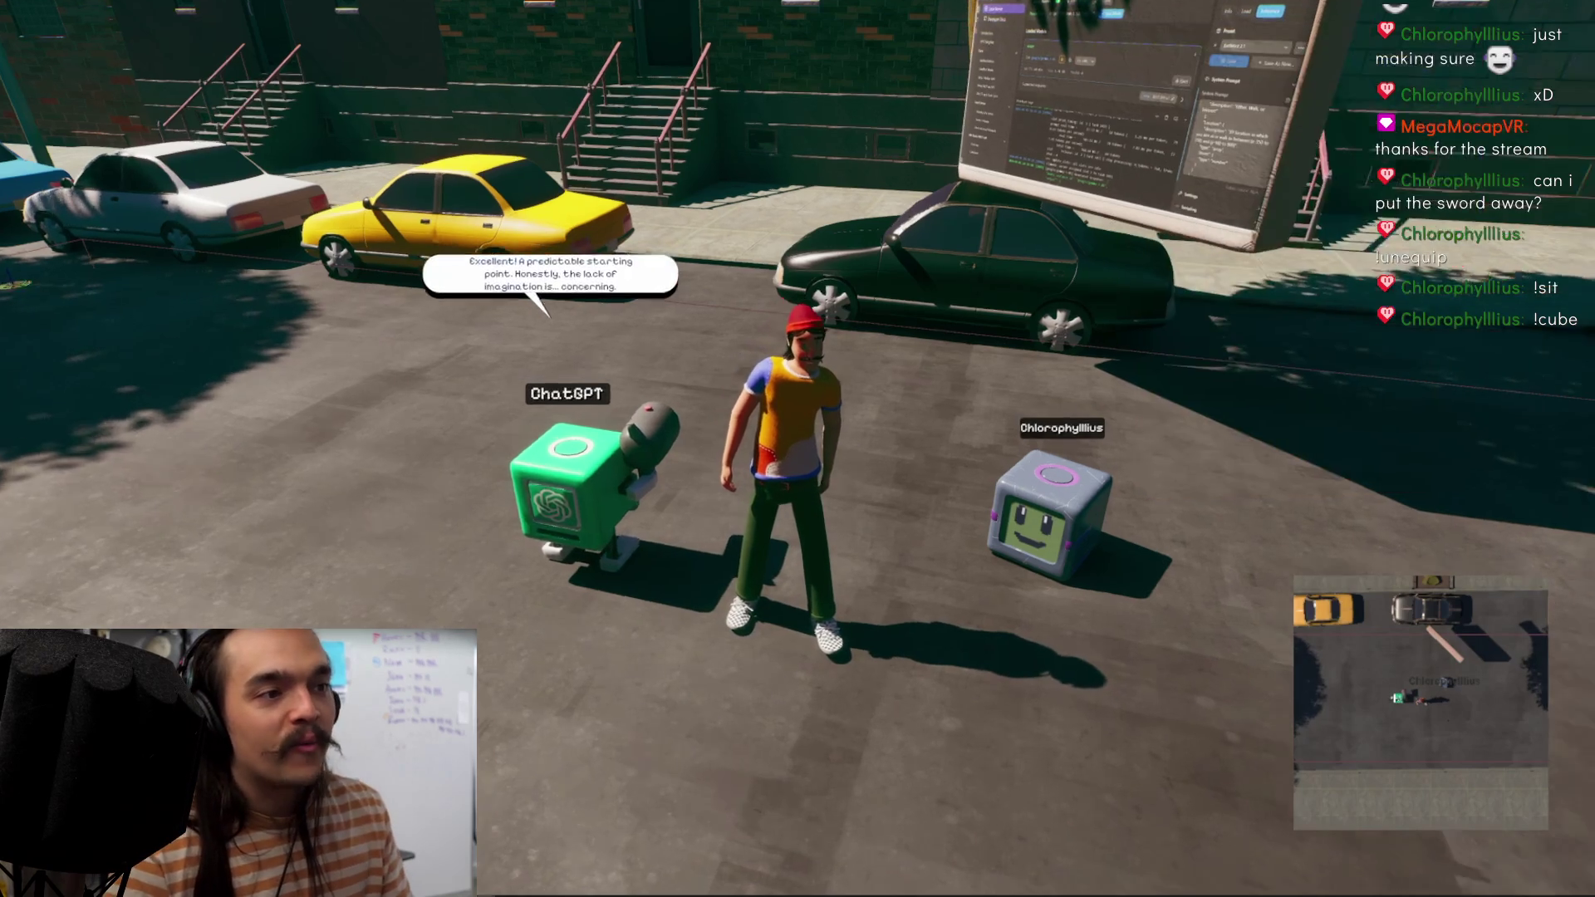
key("w")
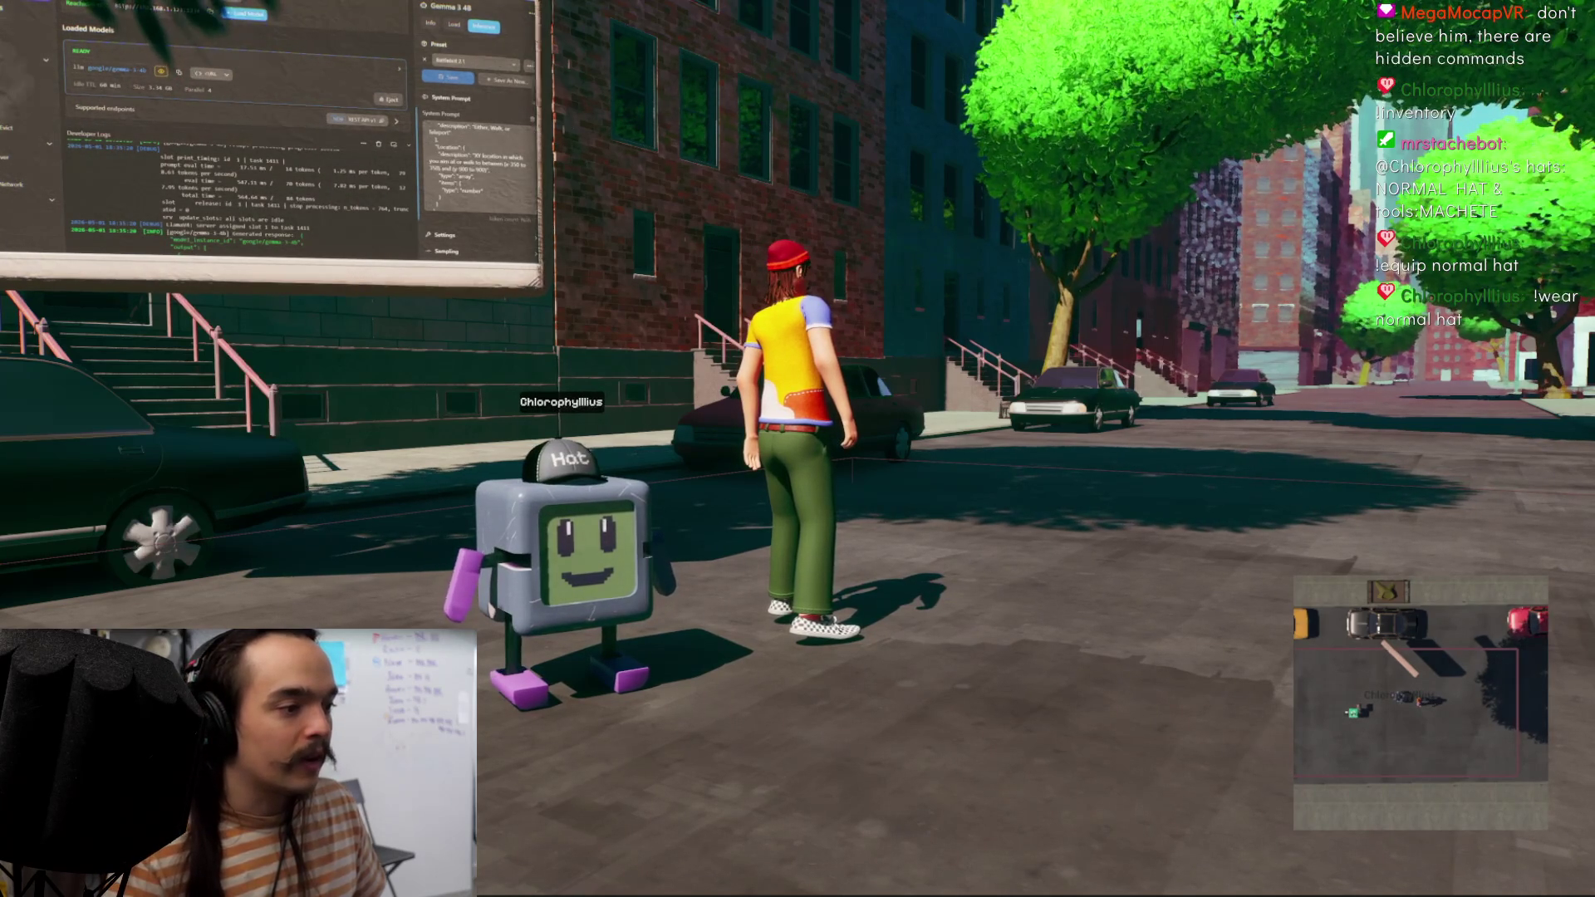
Step: Bring up CameraControl and Settings from the taskbar and open the Stream Manager, then hide the panels with Tab
mouse_move(638, 896)
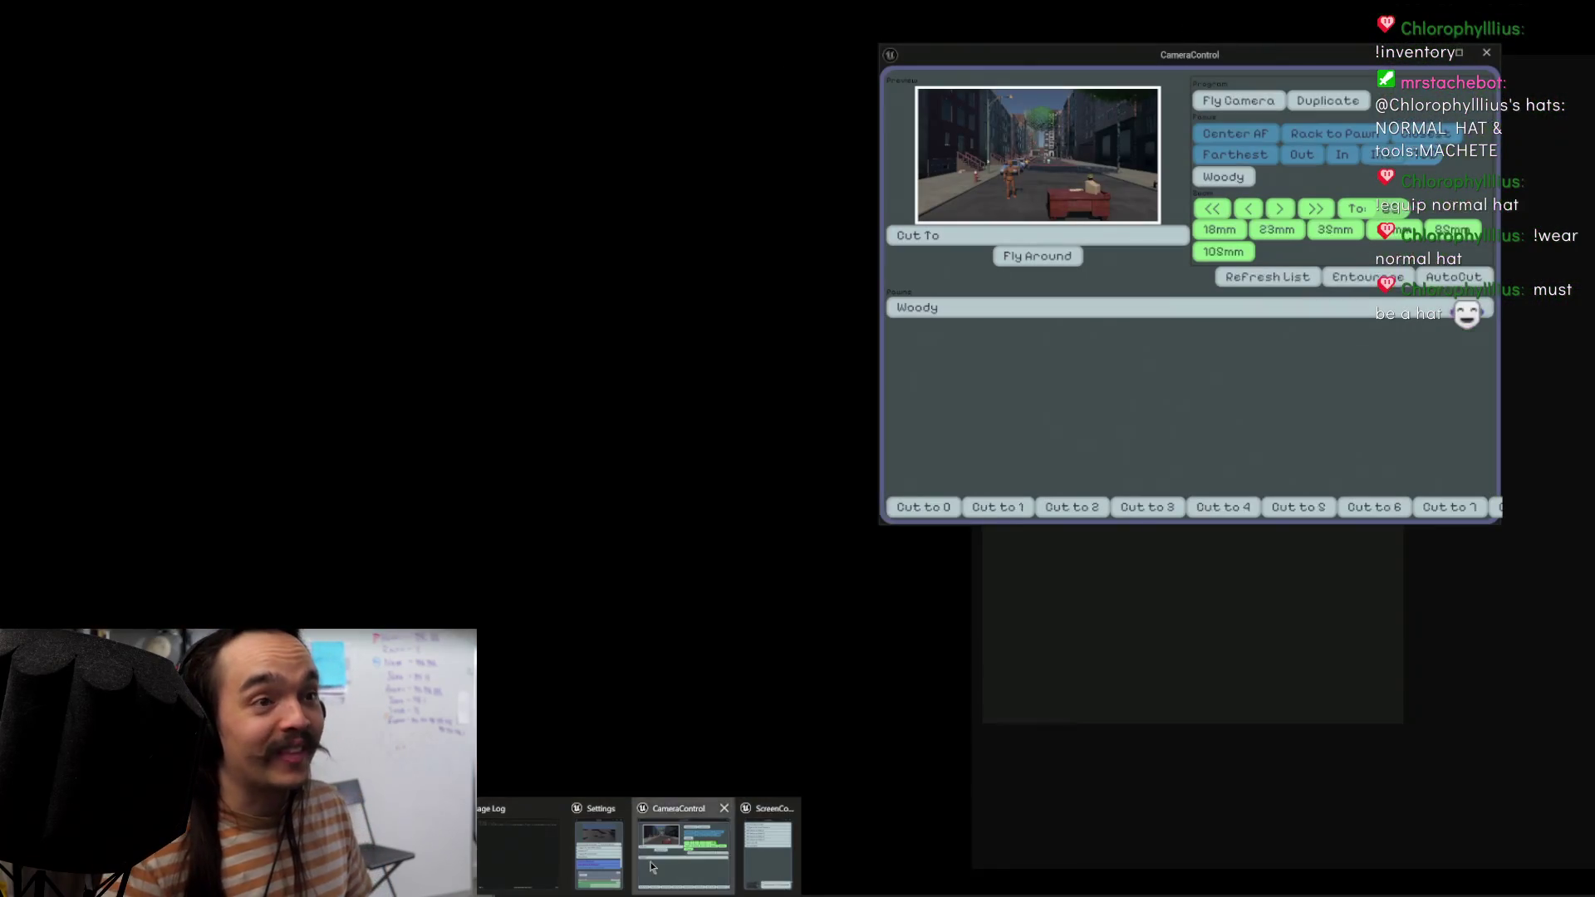
left_click(651, 866)
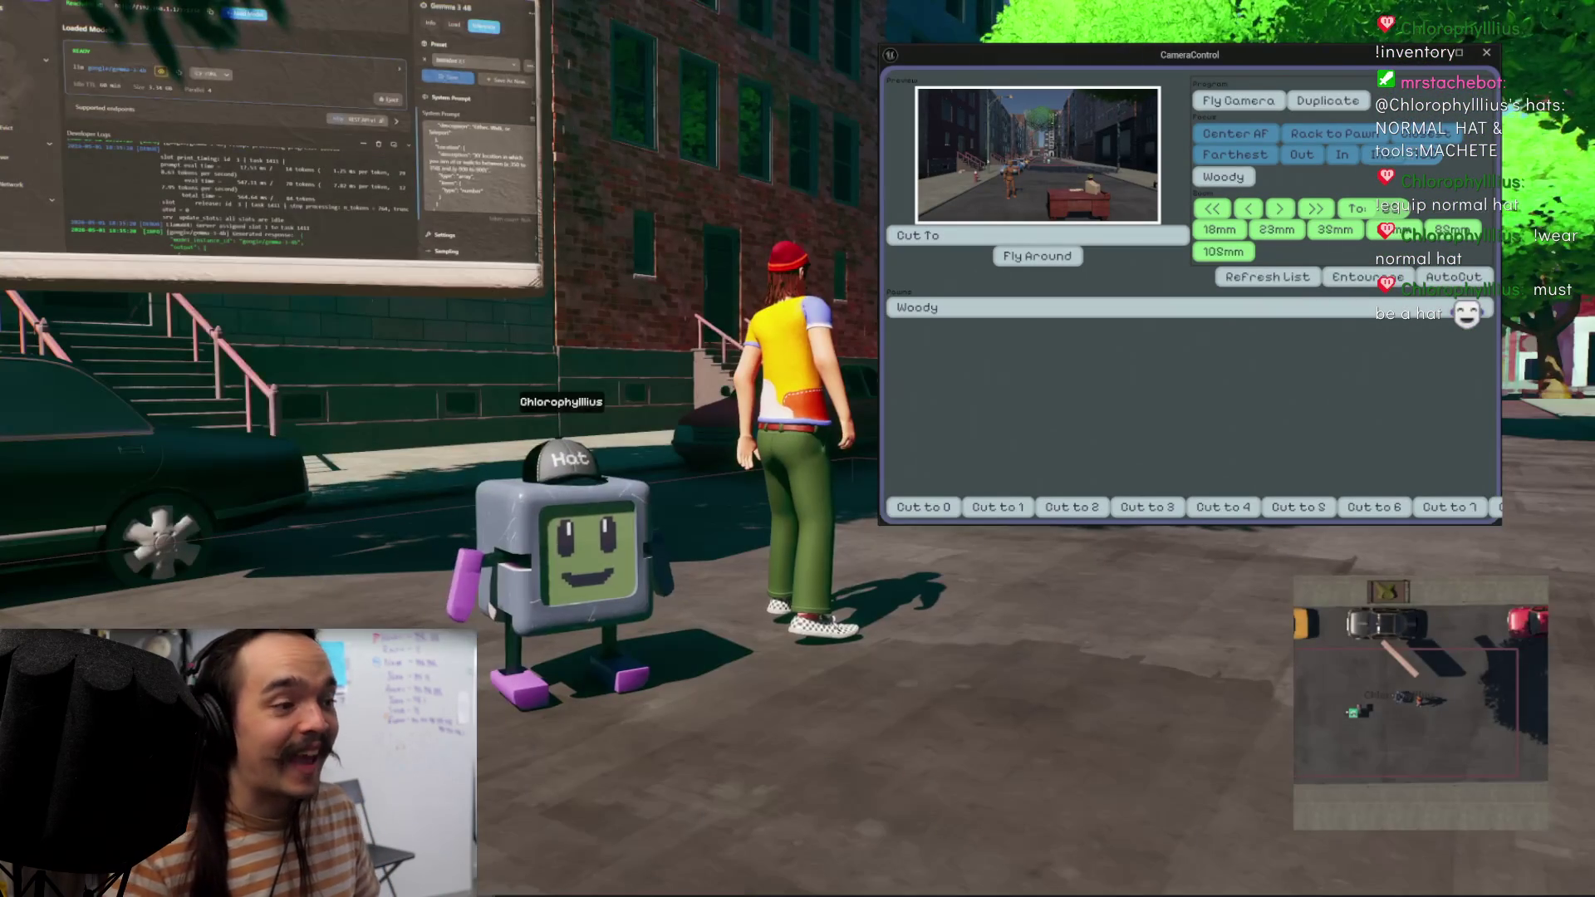
mouse_move(638, 896)
left_click(613, 858)
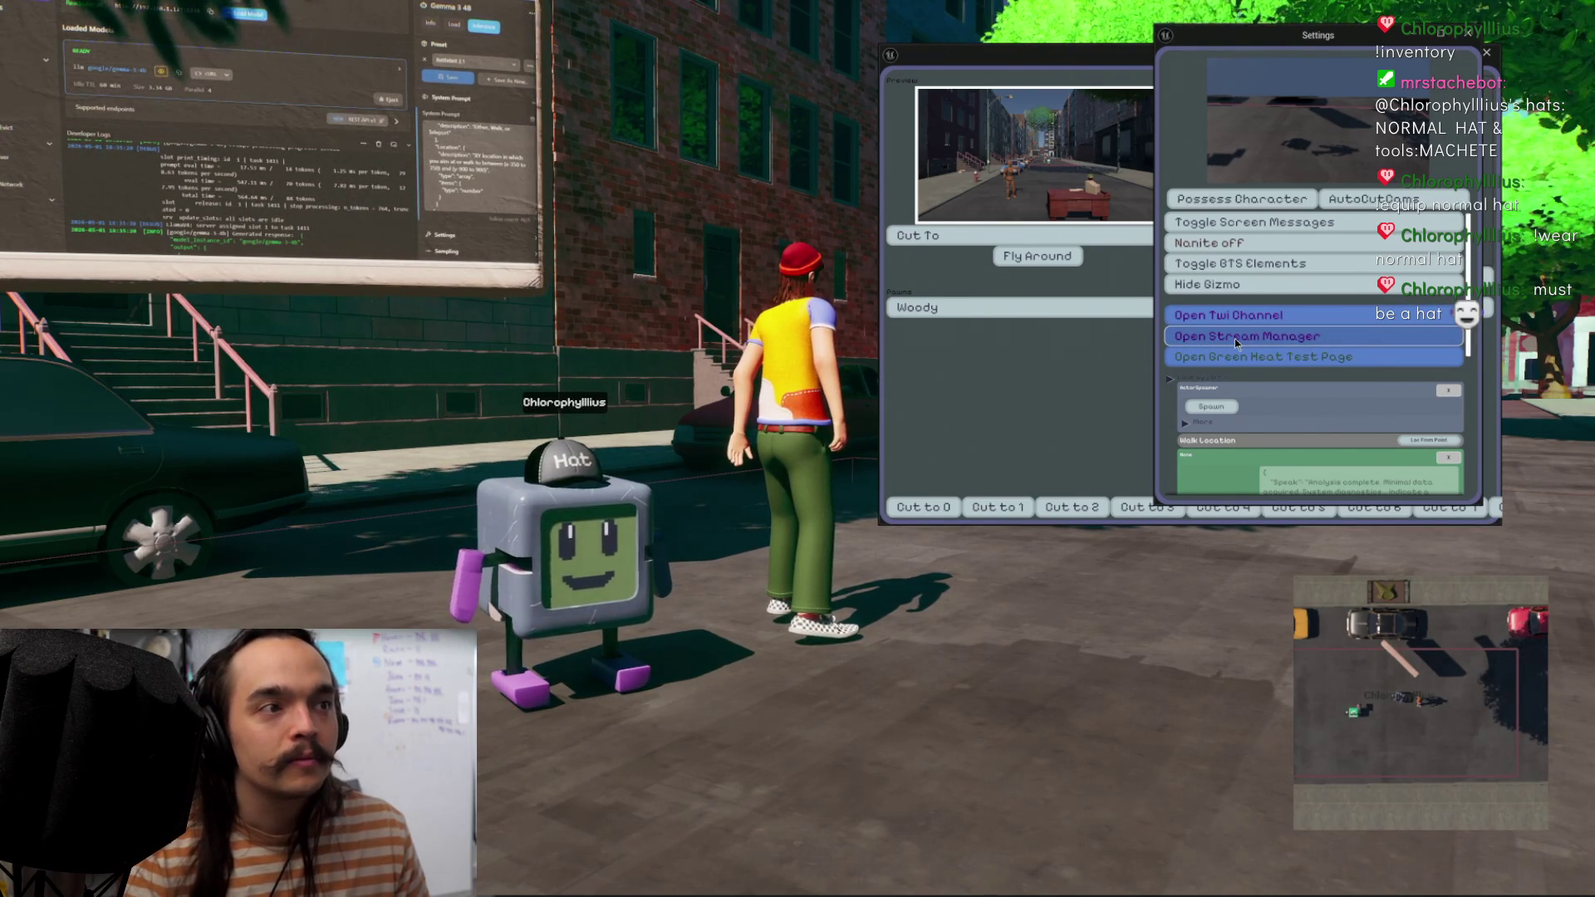
left_click(1235, 337)
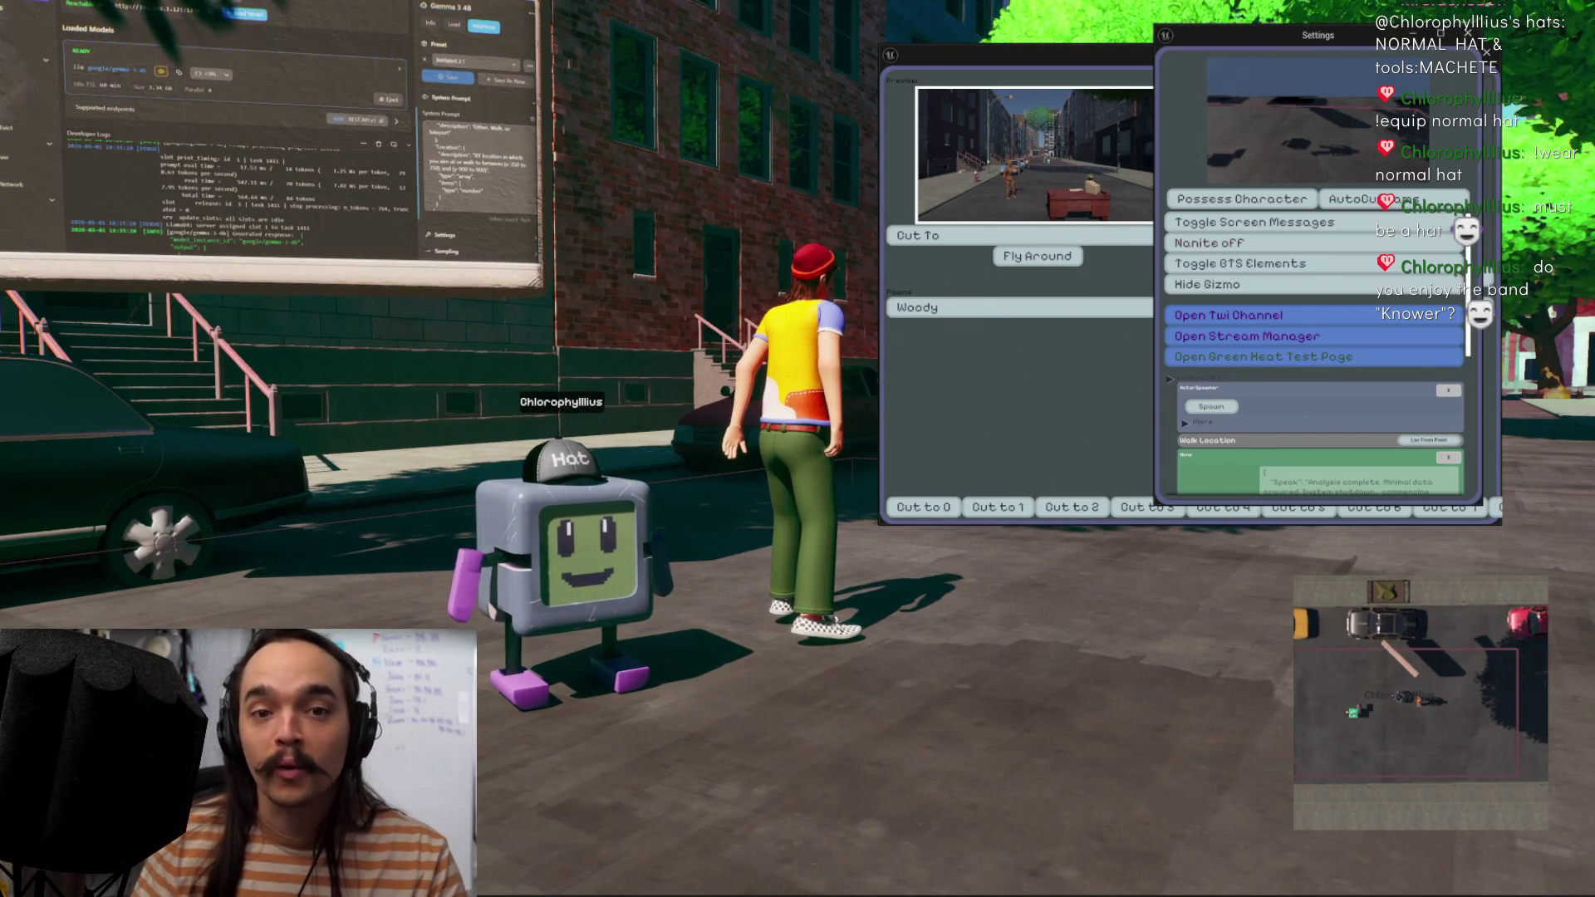
key("Tab")
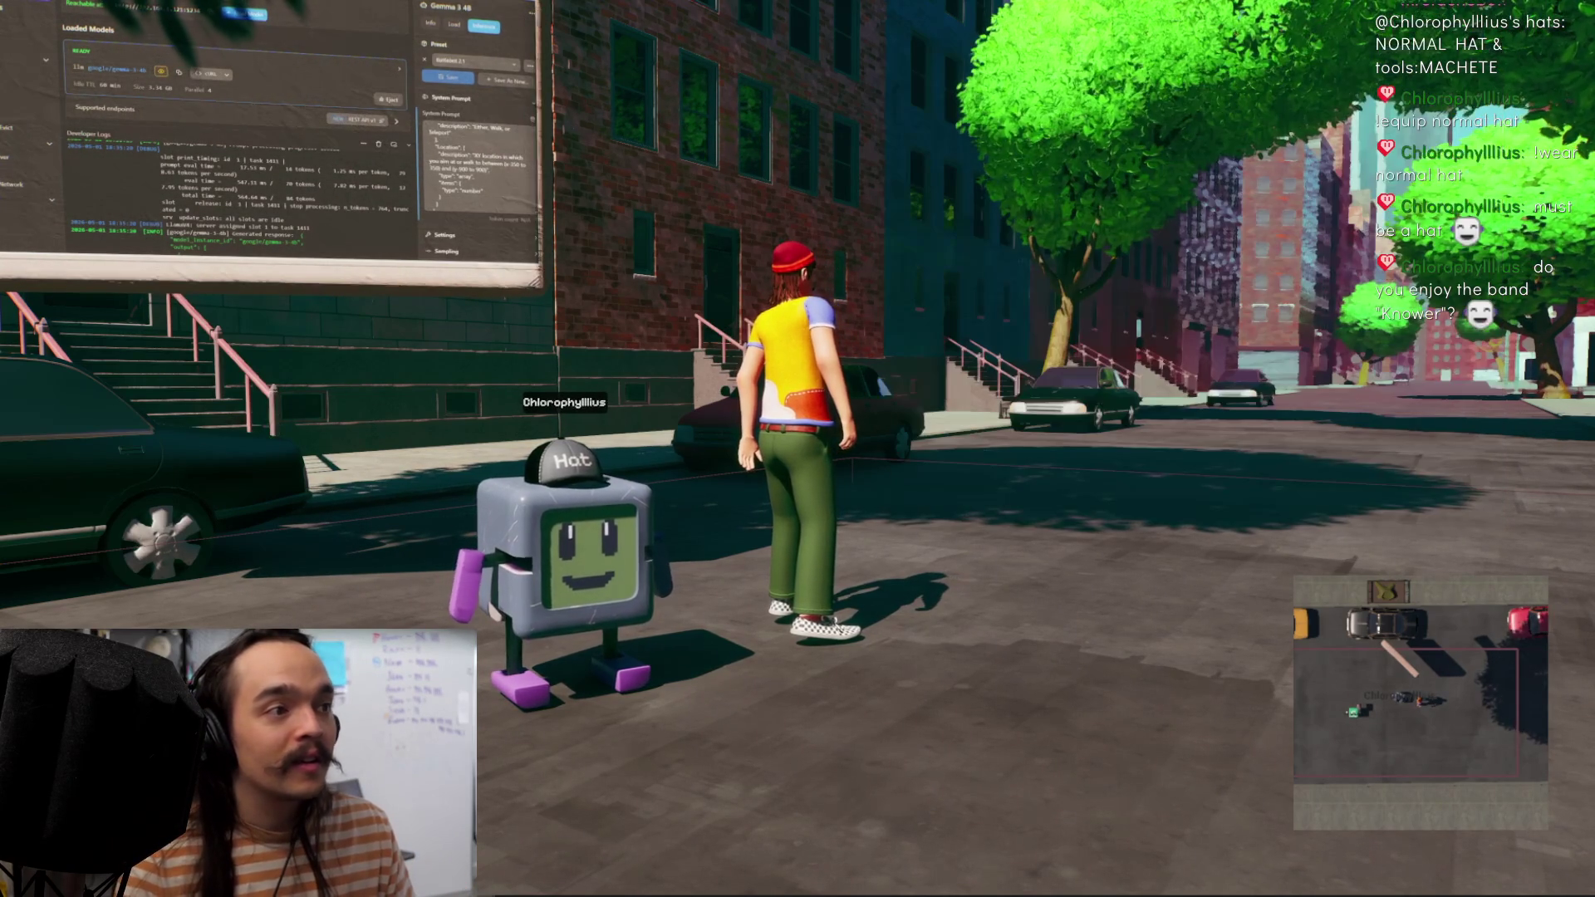